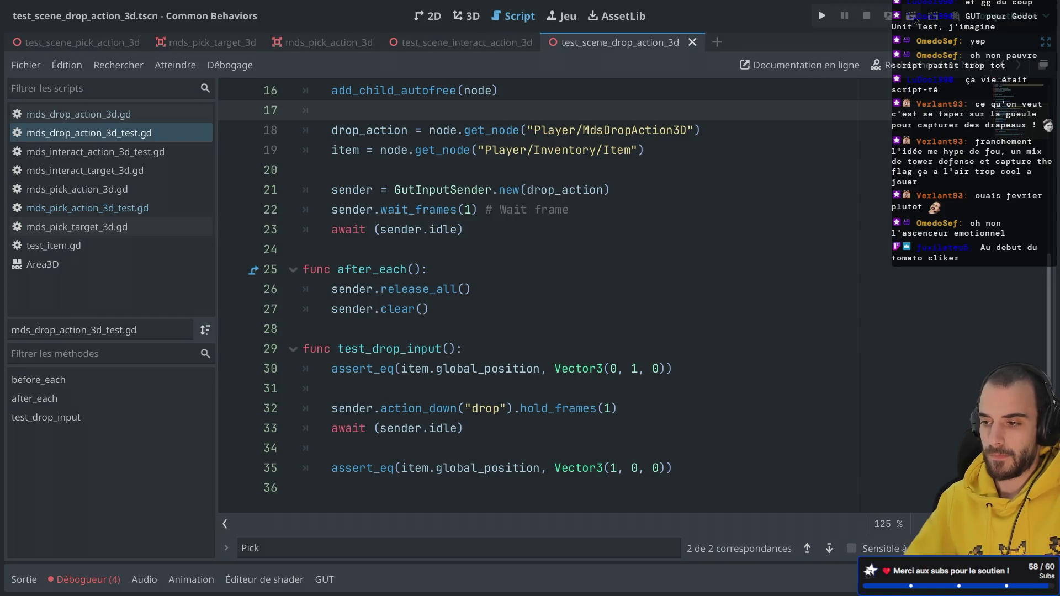
Run GUT on mds_drop_action_3d_test.gd and read the log: test_drop_input fails at line 35
left_click(325, 579)
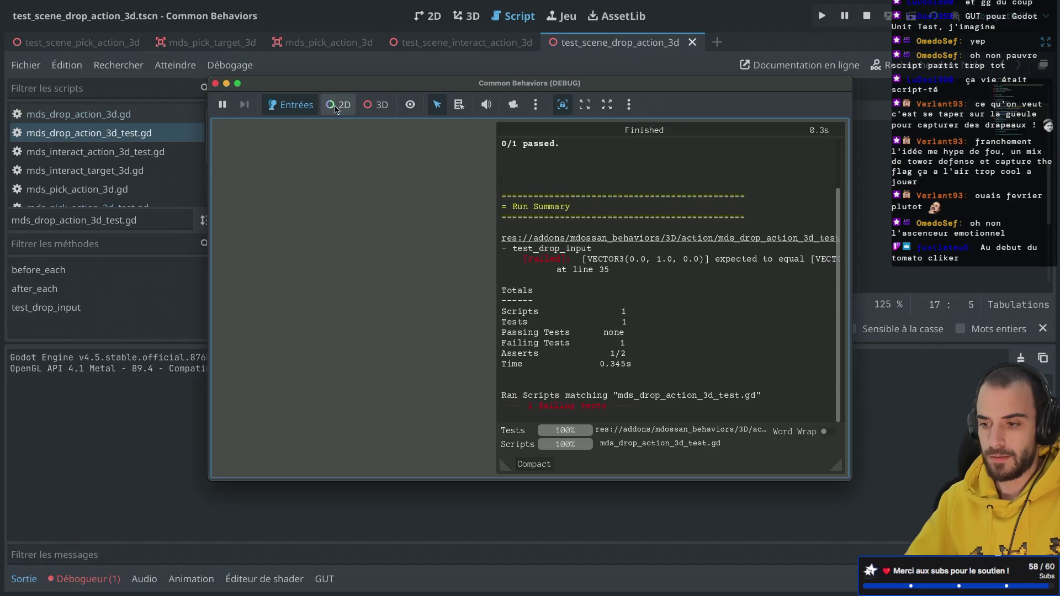
scroll(635, 244, "up", 2)
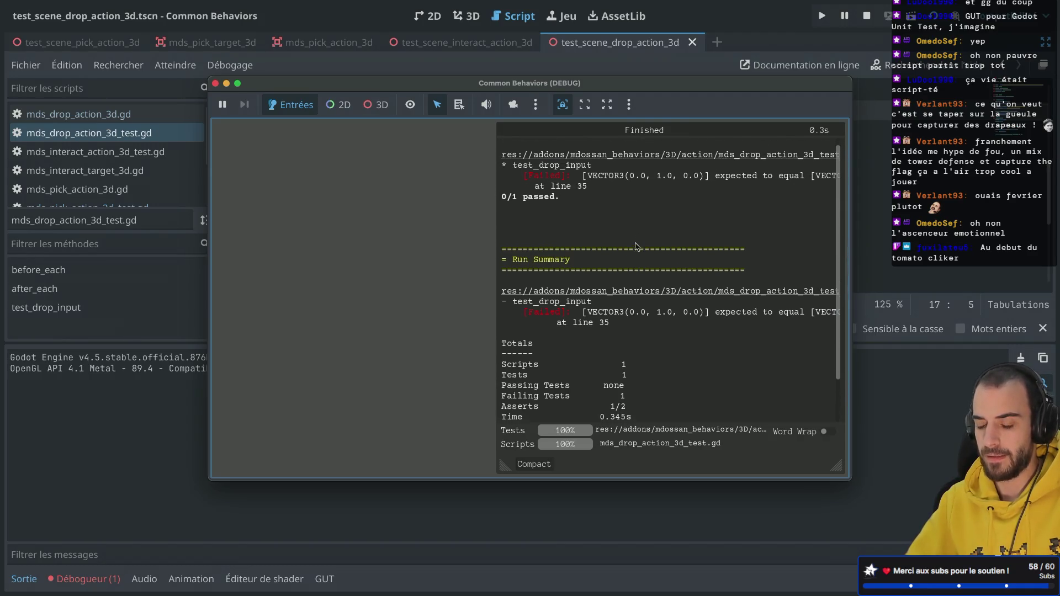
scroll(636, 246, "down", 1)
scroll(636, 246, "up", 2)
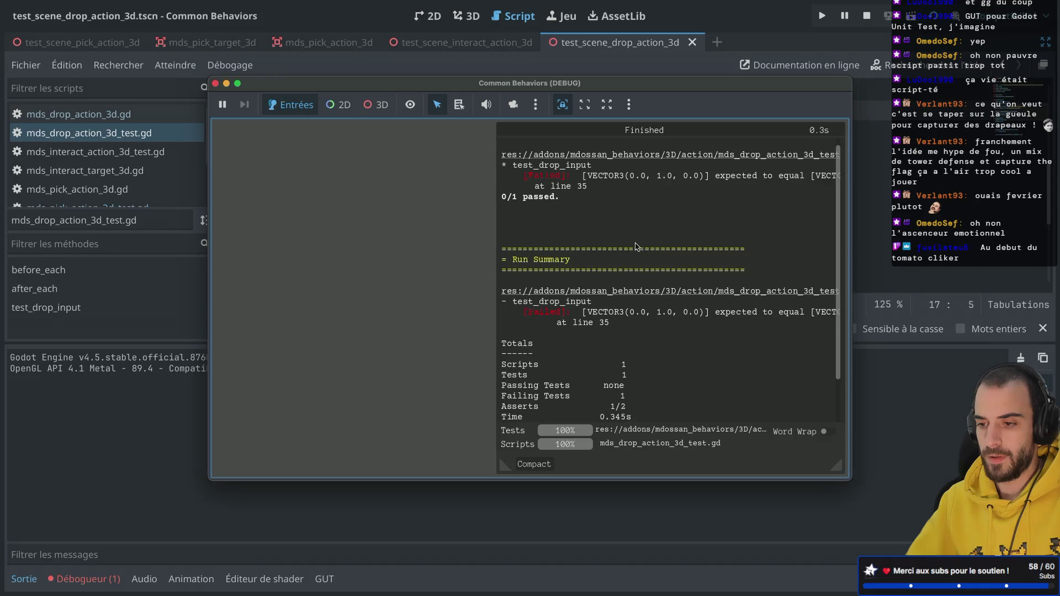
left_click_drag(504, 466, 219, 499)
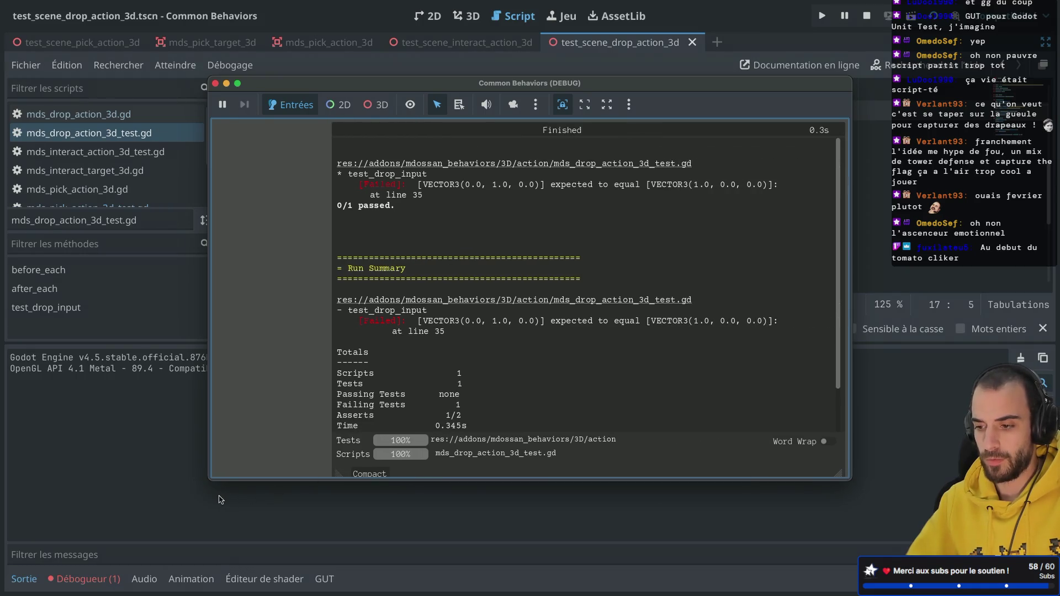
left_click(215, 83)
scroll(424, 164, "down", 5)
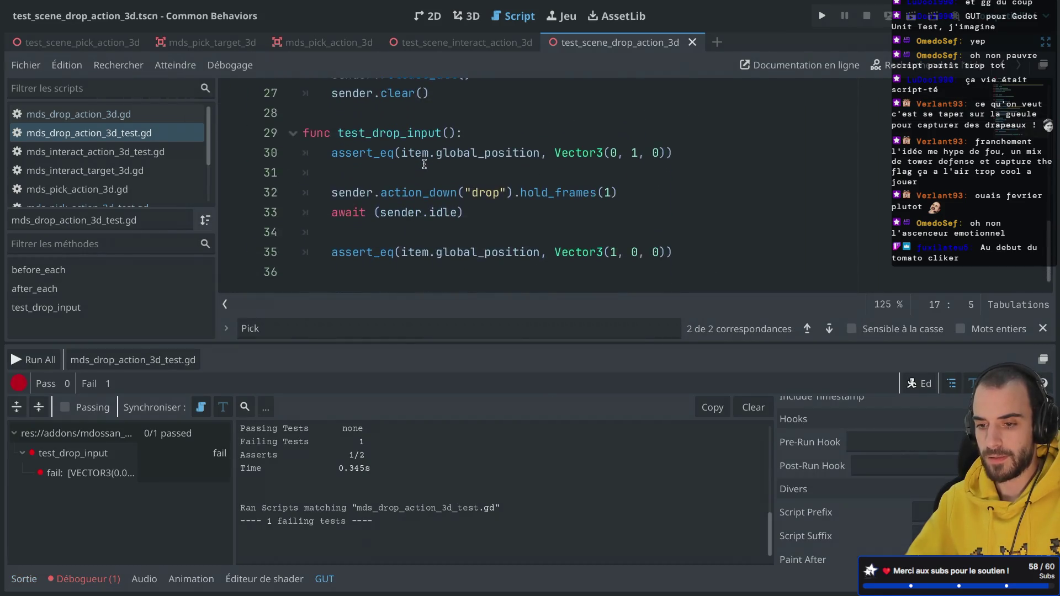
Select the action name drop on line 32, then orbit the 3D view around the capsule
left_click(490, 190)
double_click(490, 189)
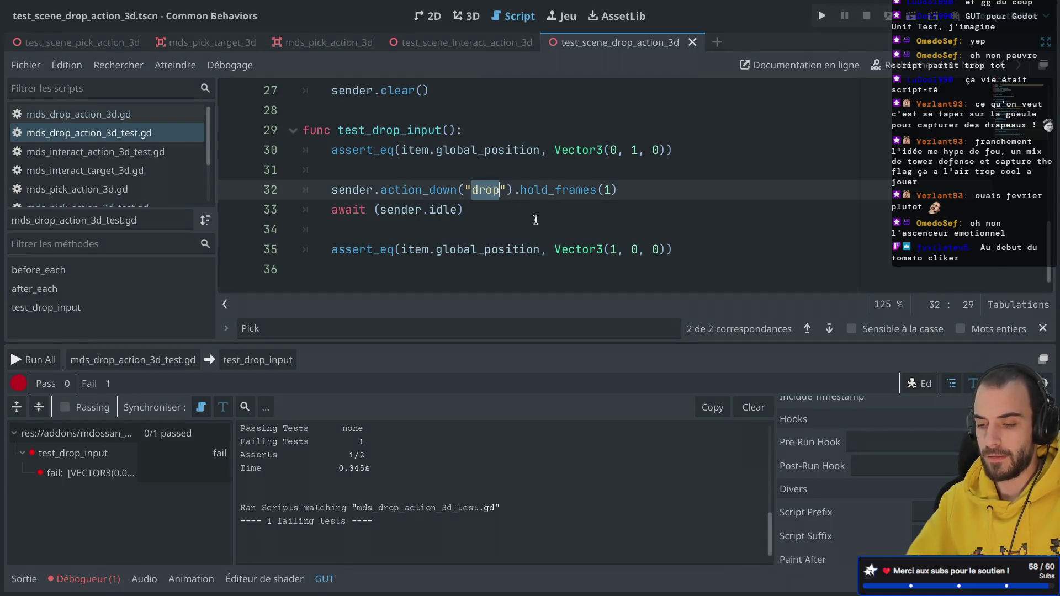
left_click(468, 16)
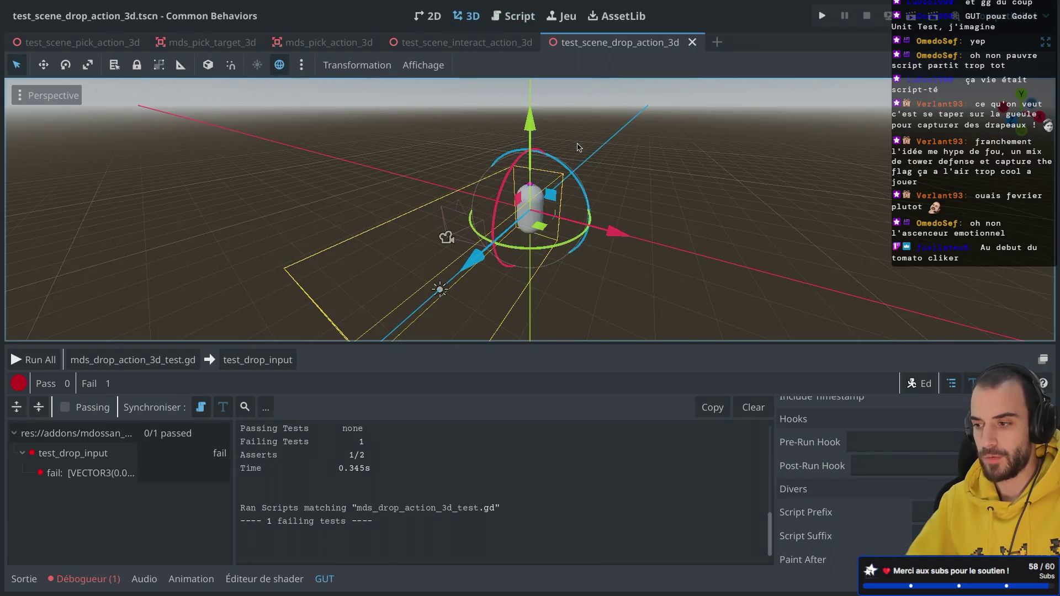
left_click_drag(547, 234, 255, 265)
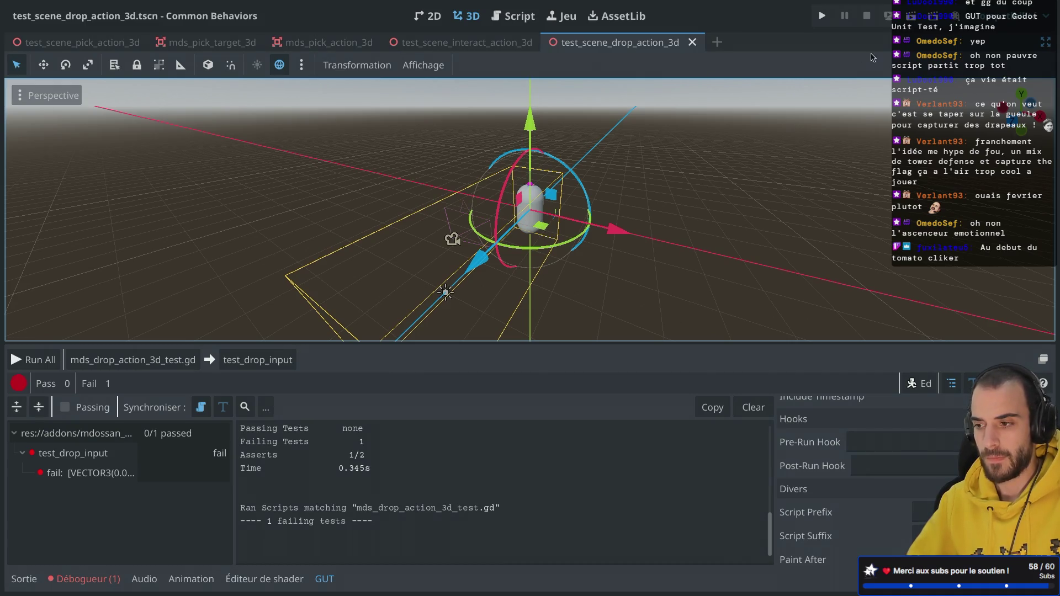
Play the drop test scene until it prints 'you dropped something', then return to the test script
left_click(908, 16)
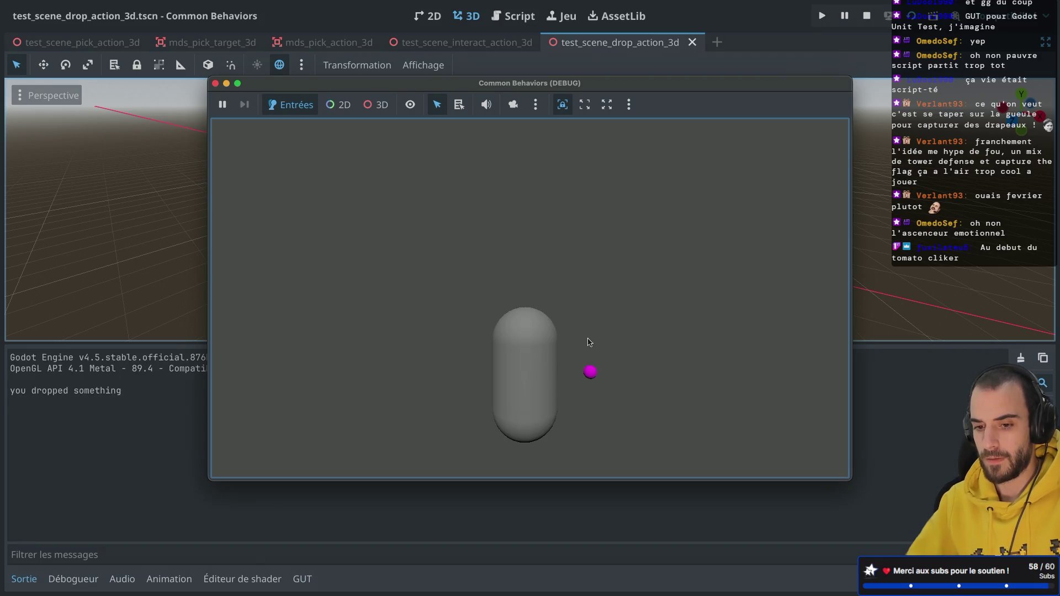
left_click(215, 84)
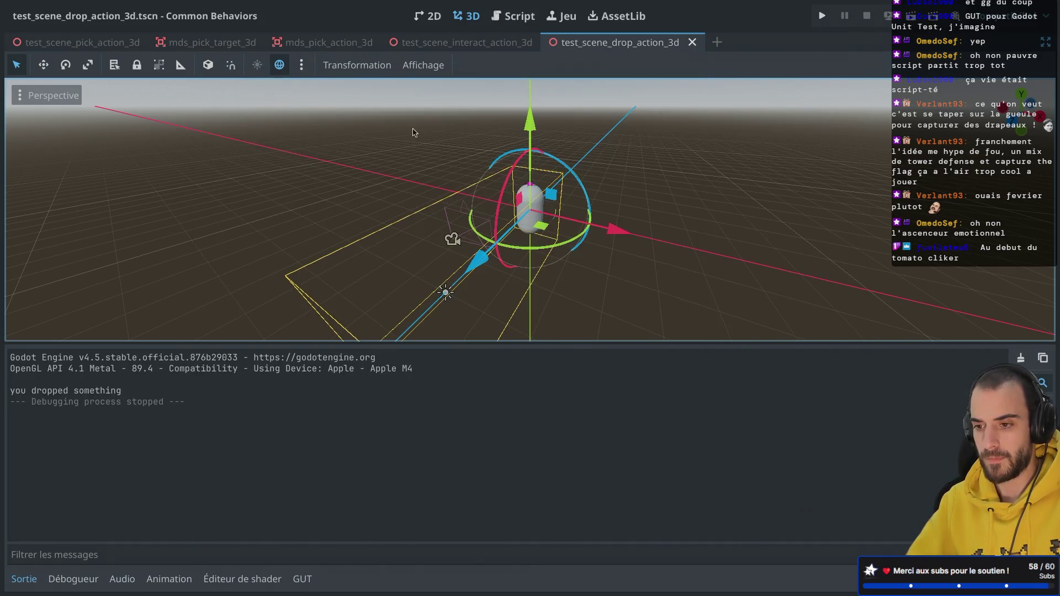
left_click(513, 15)
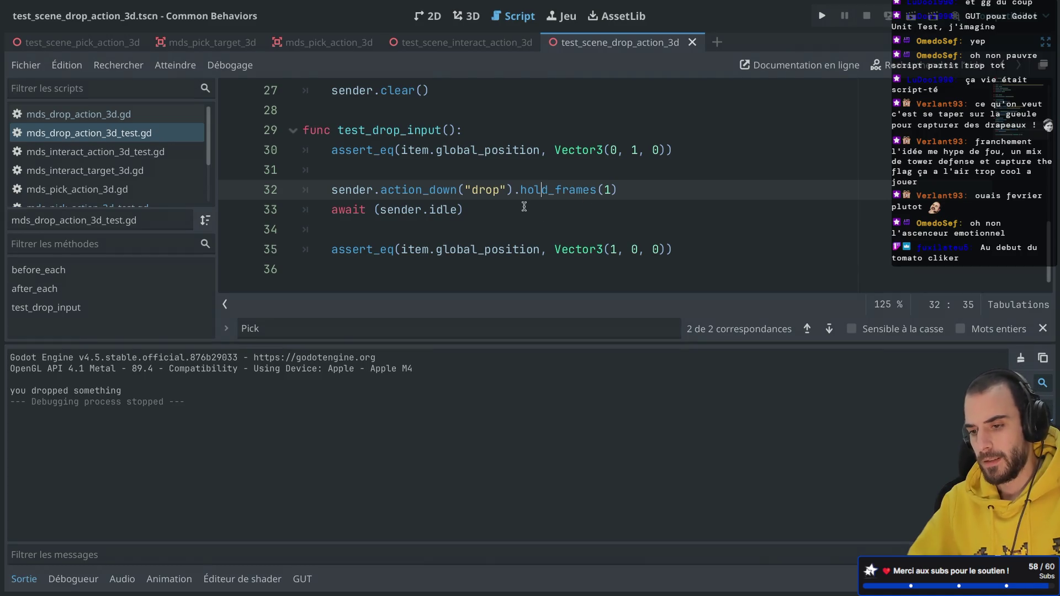
left_click(476, 210)
double_click(451, 211)
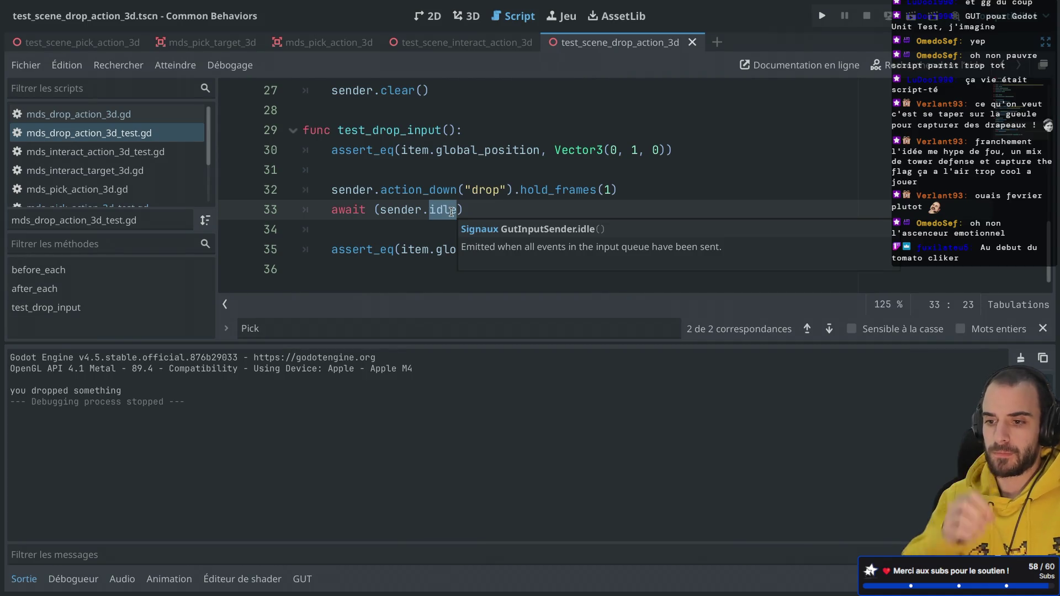
left_click(464, 170)
scroll(464, 171, "up", 4)
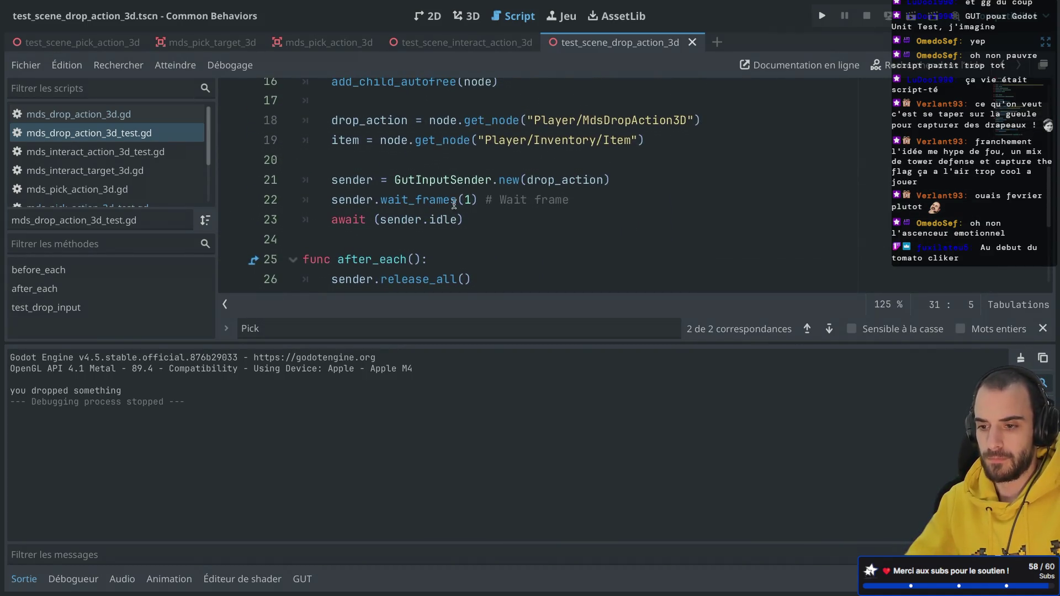
scroll(445, 174, "up", 3)
left_click(464, 137)
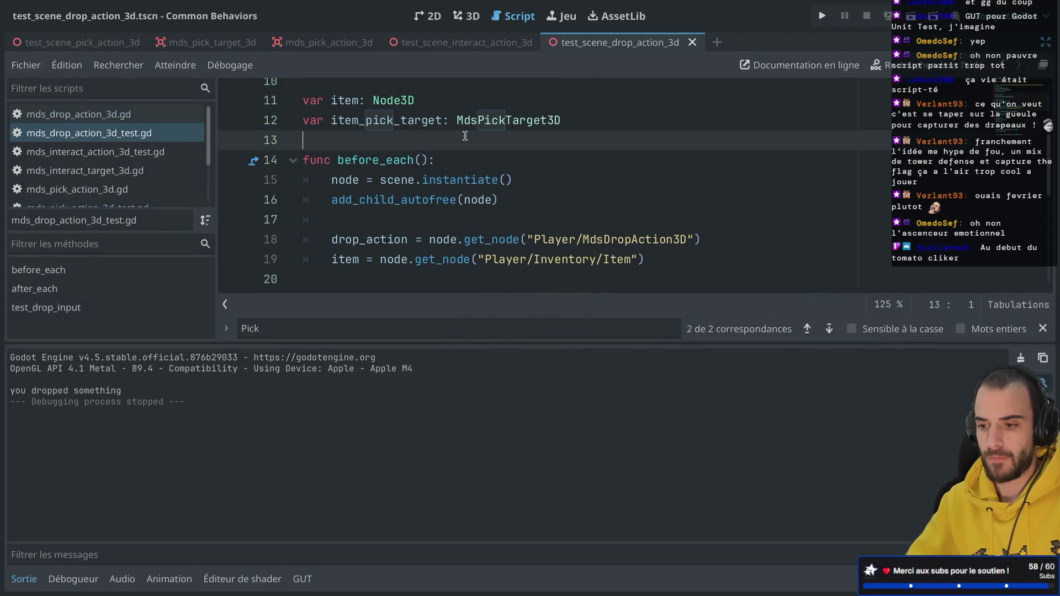
scroll(464, 136, "down", 7)
scroll(465, 136, "down", 1)
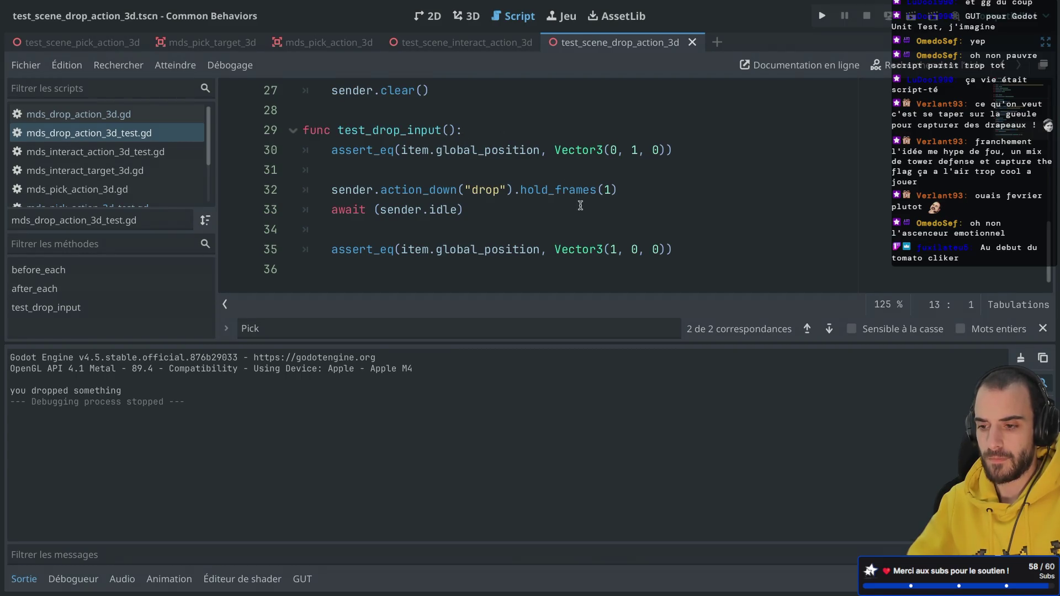
left_click(580, 249, "ctrl")
scroll(579, 251, "down", 5)
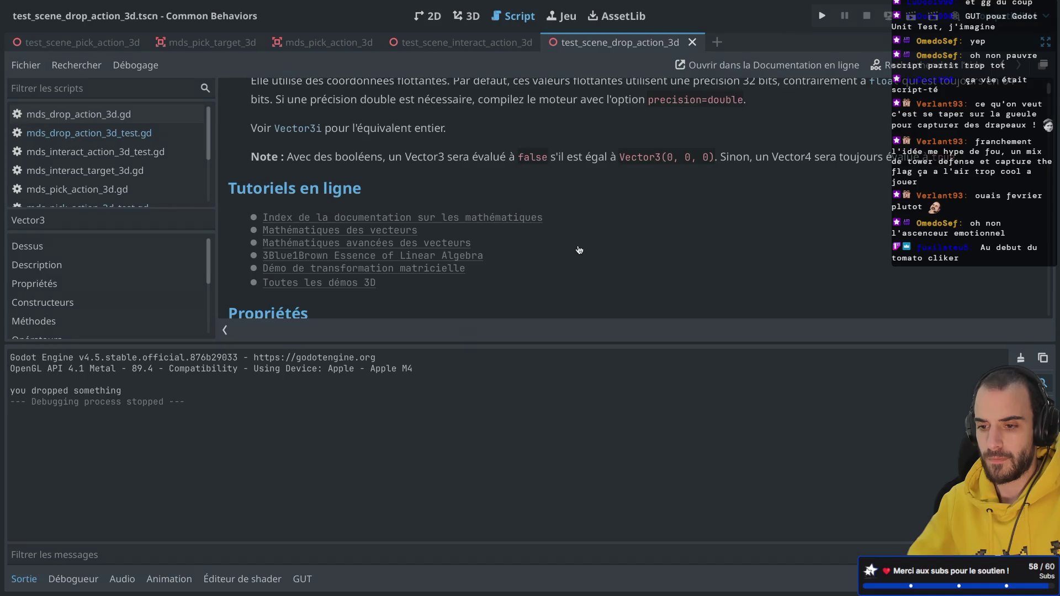
scroll(579, 250, "down", 5)
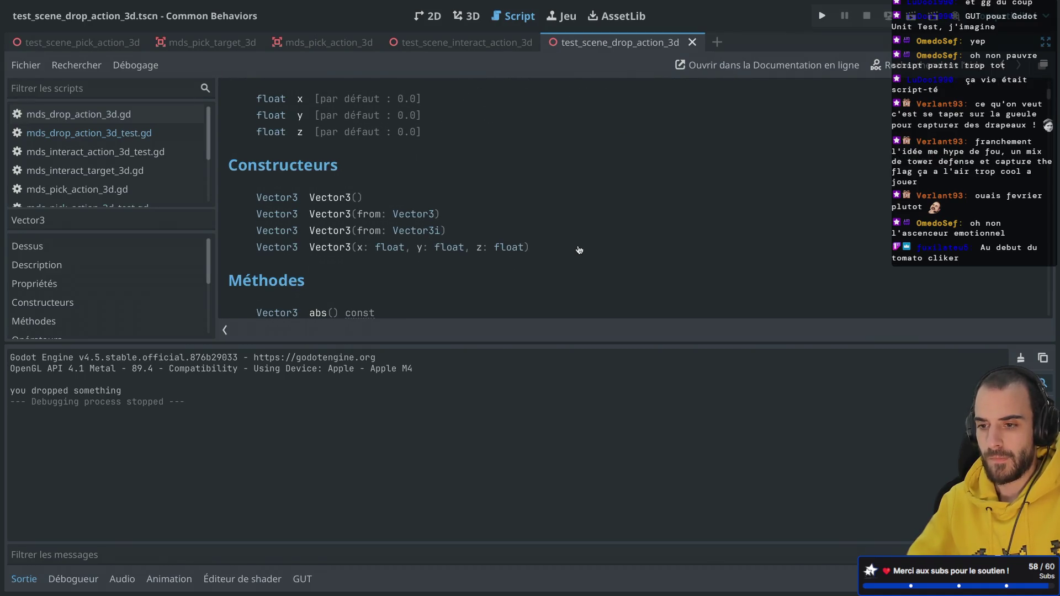
scroll(579, 250, "up", 2)
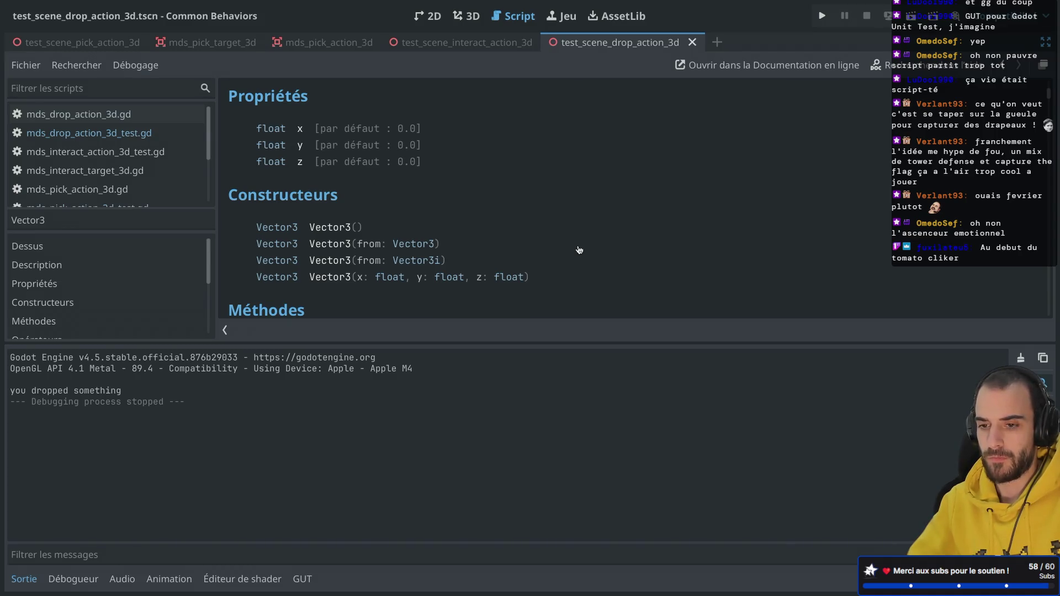
key("alt+Left")
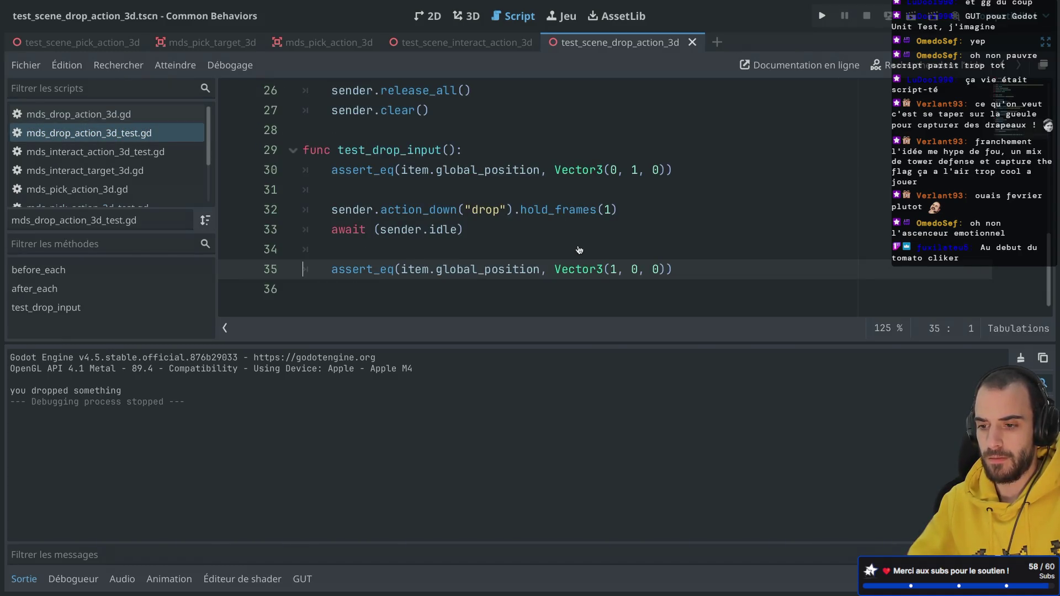
scroll(579, 250, "up", 5)
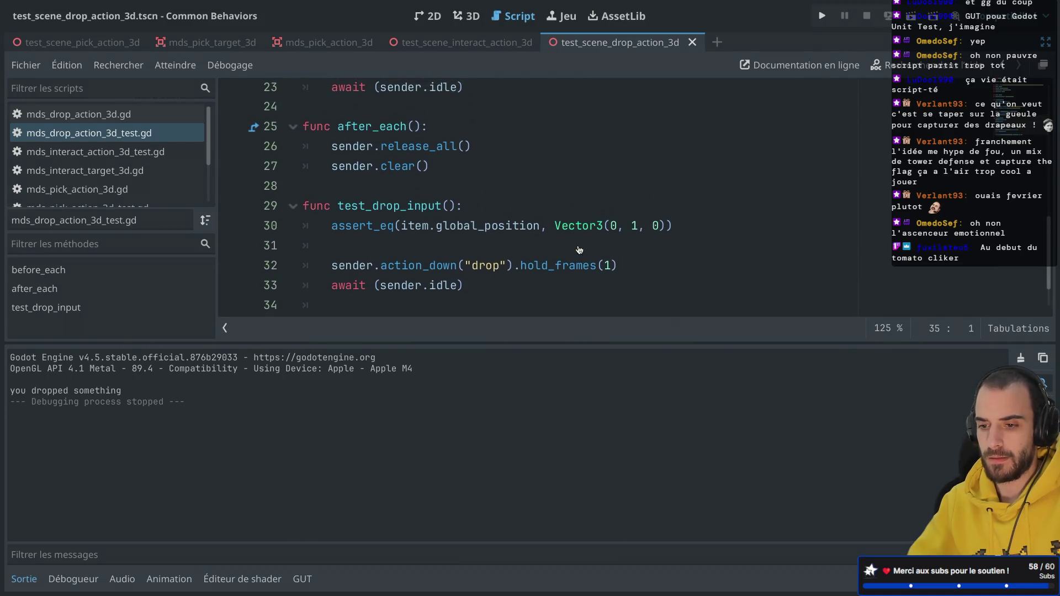
scroll(579, 250, "down", 4)
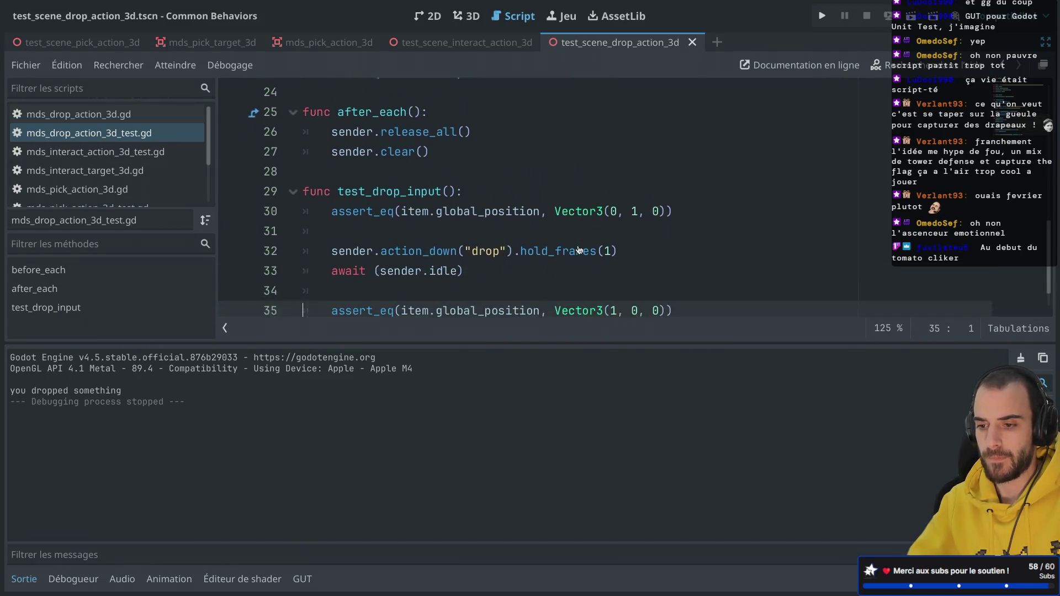
left_click(611, 229)
Set hold_frames to 10000 and rerun test_drop_input, which now passes 1/1
type("0000")
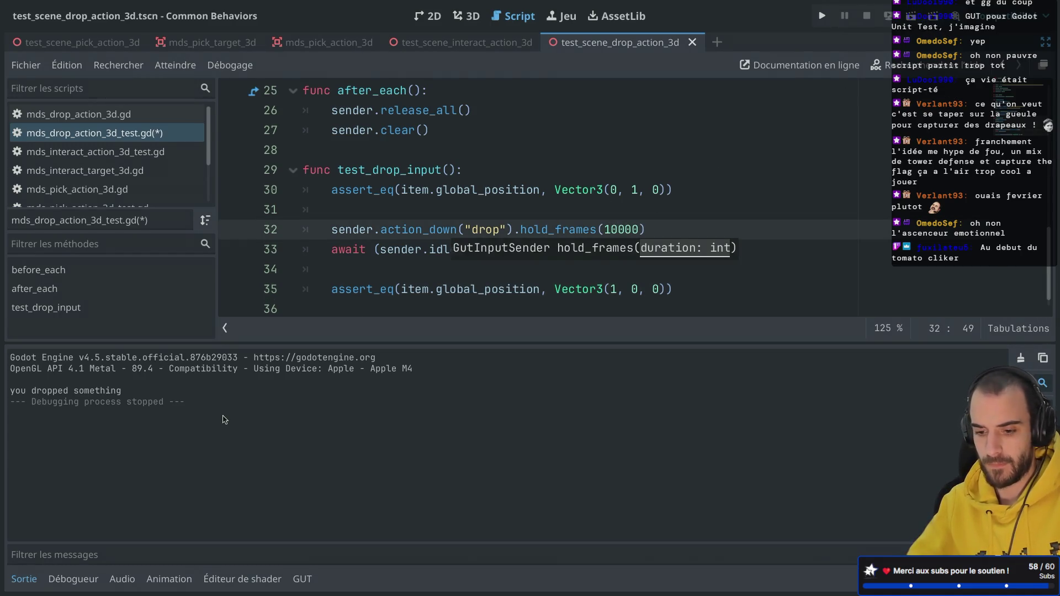
left_click(302, 578)
left_click(242, 361)
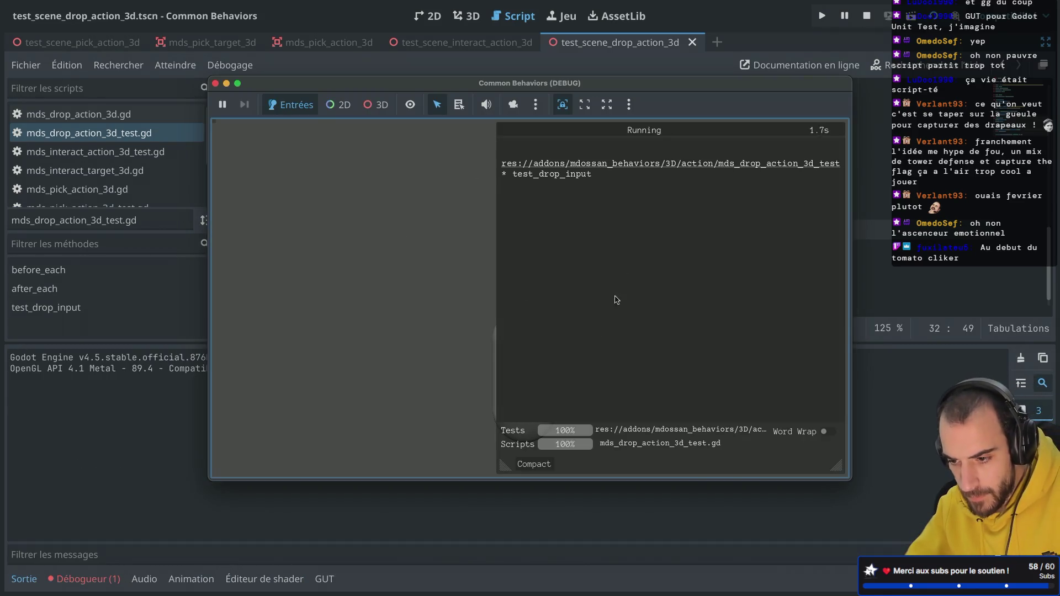
left_click_drag(505, 466, 747, 261)
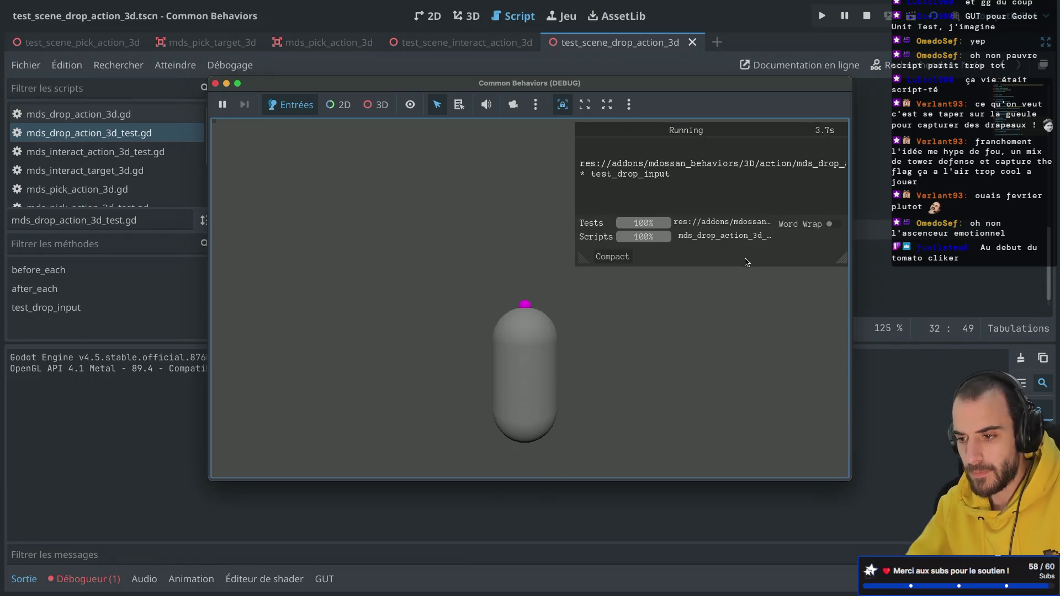
mouse_move(580, 259)
left_mouse_down()
mouse_move(370, 284)
mouse_move(243, 283)
left_mouse_up()
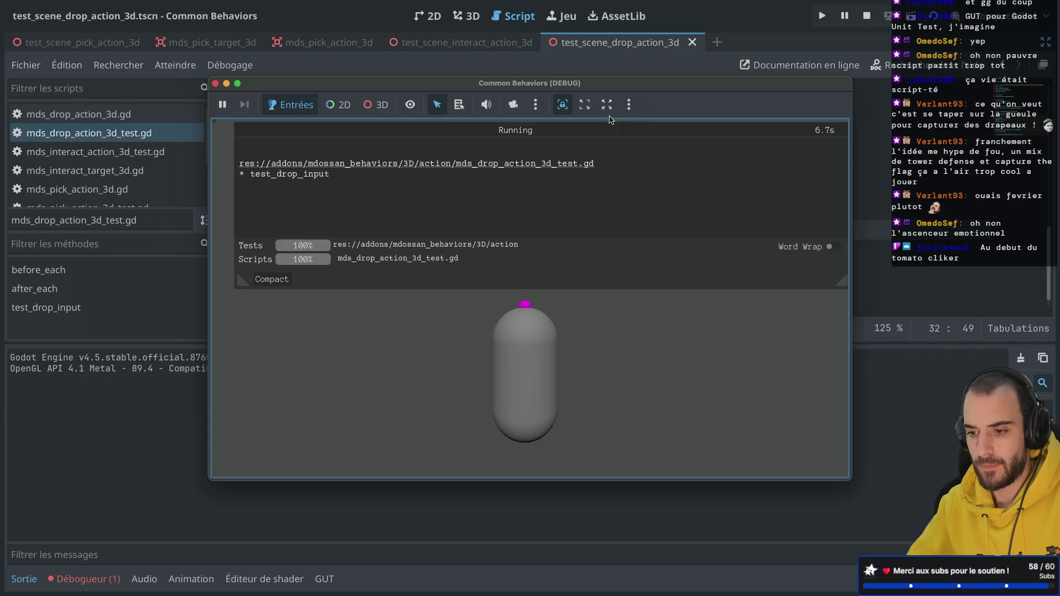
left_click(215, 83)
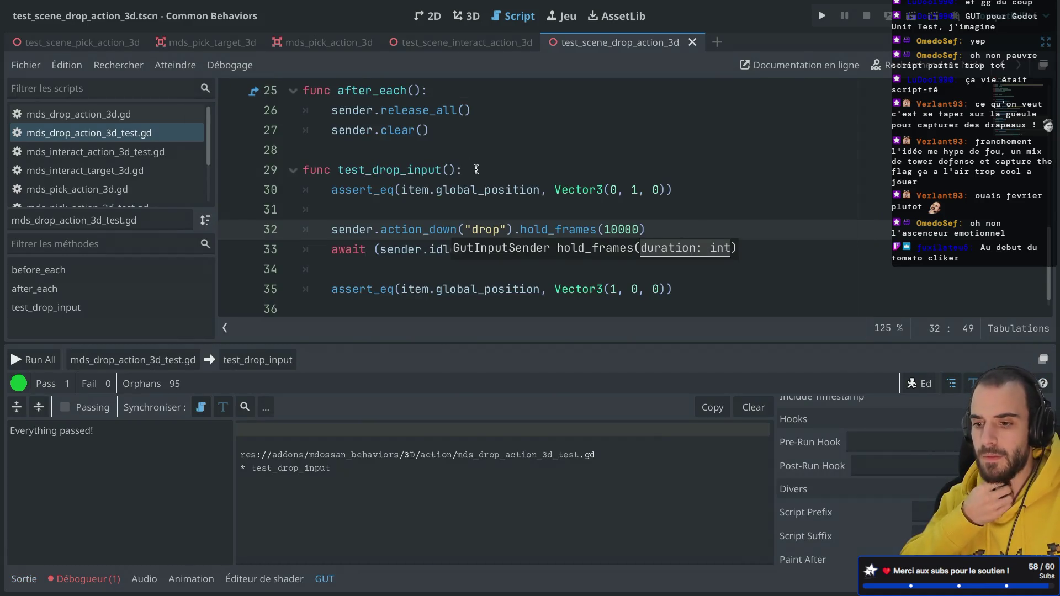
scroll(476, 169, "up", 3)
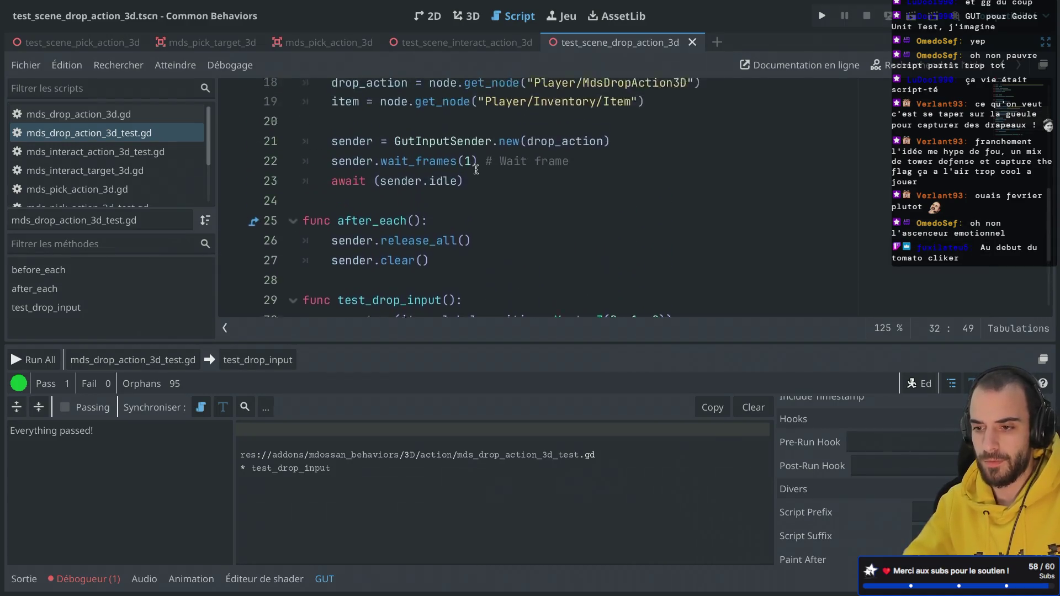
Read the before_each Node not found error for Player/MdsDropAction3D and restore the docks
double_click(563, 192)
scroll(569, 156, "up", 2)
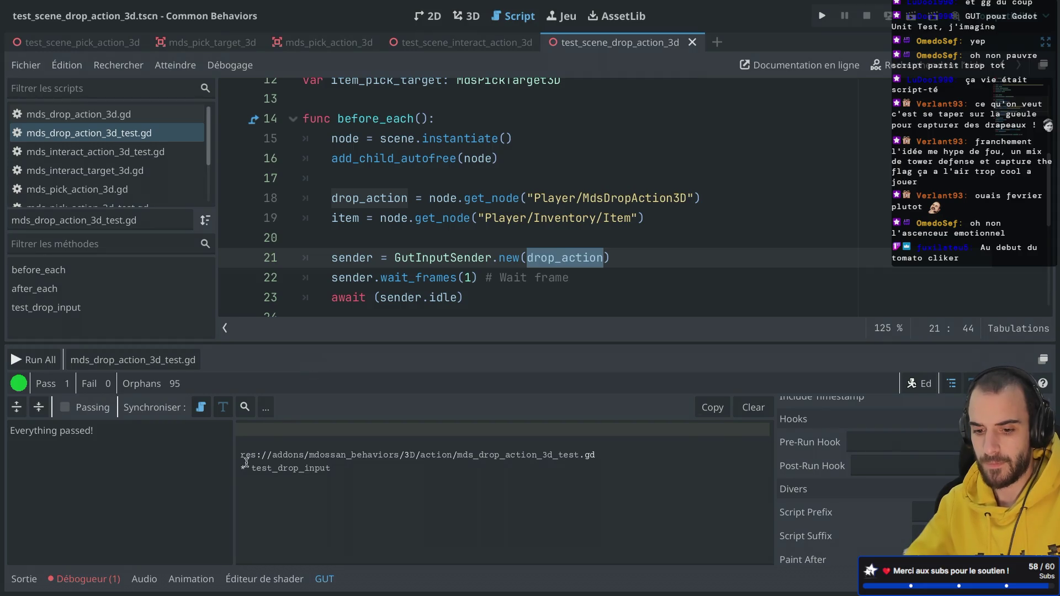
left_click(87, 578)
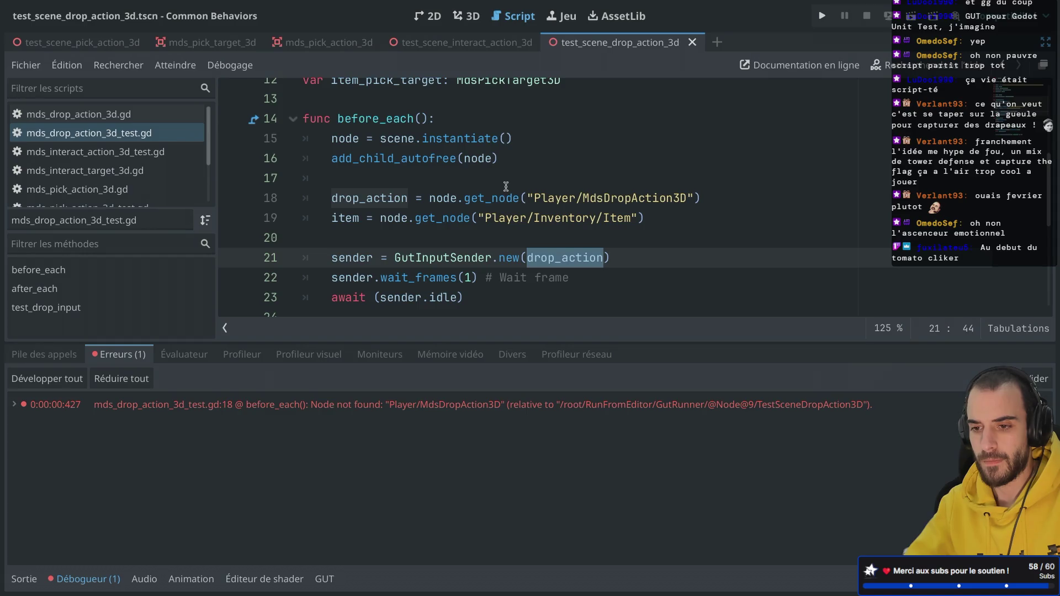
key("ctrl+shift+F11")
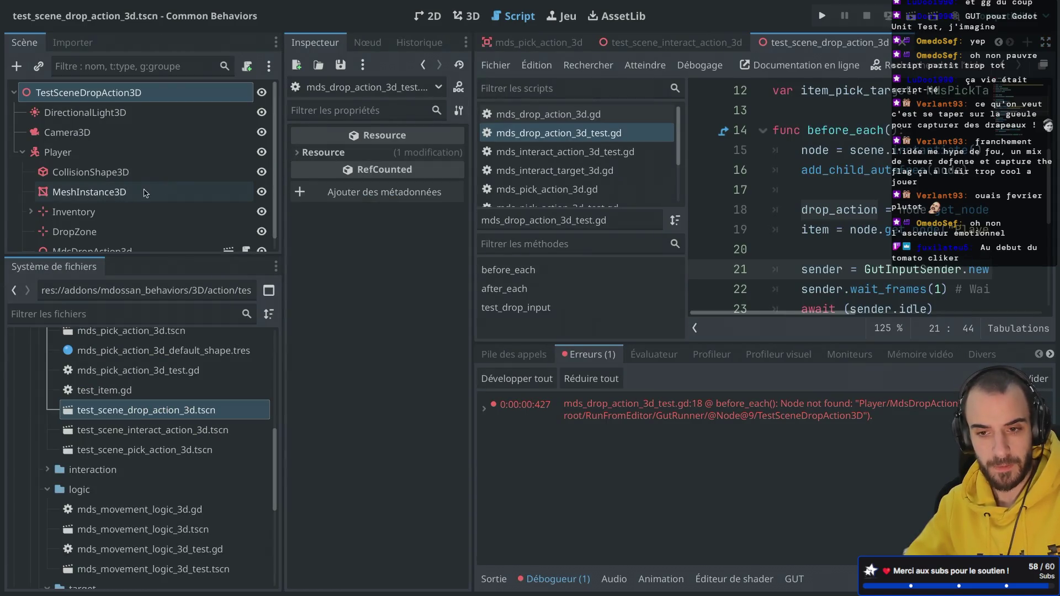
Rename the MdsDropAction3d node in the test scene to MdsDropAction3D
scroll(76, 184, "down", 1)
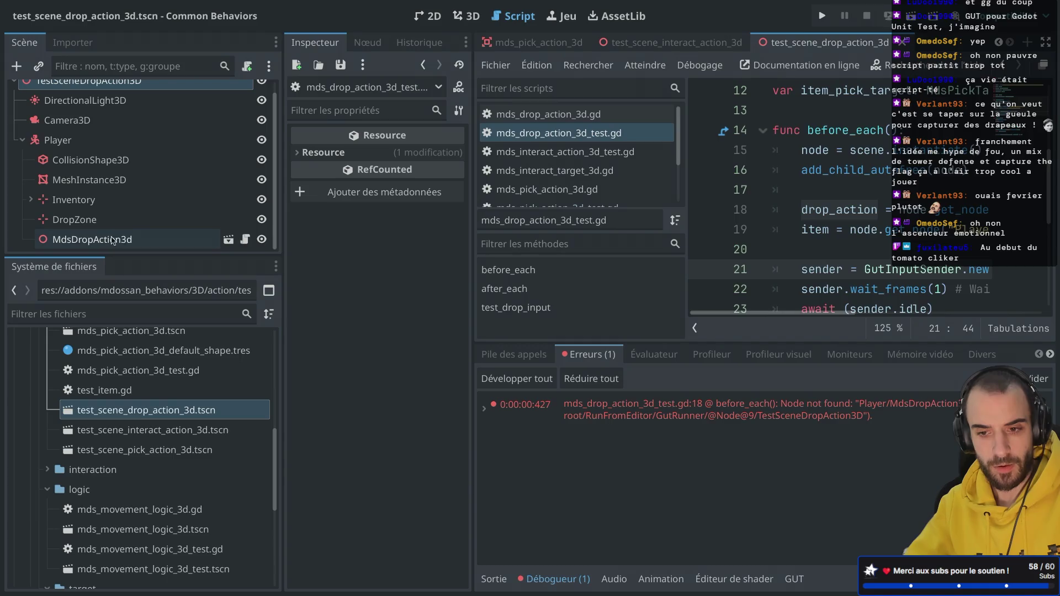
double_click(130, 243)
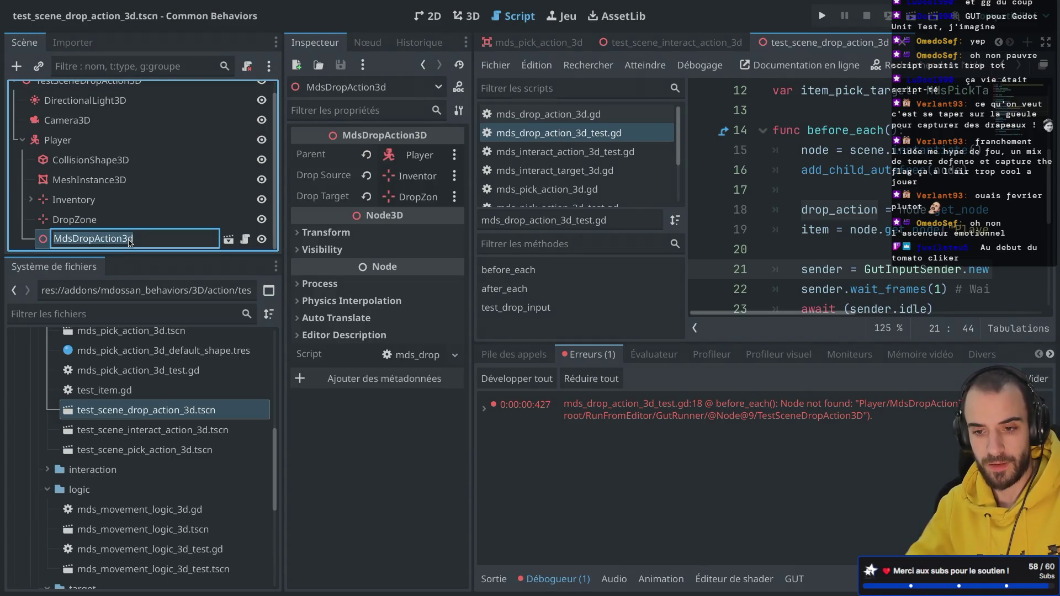
key("End")
key("BackSpace")
key("Return")
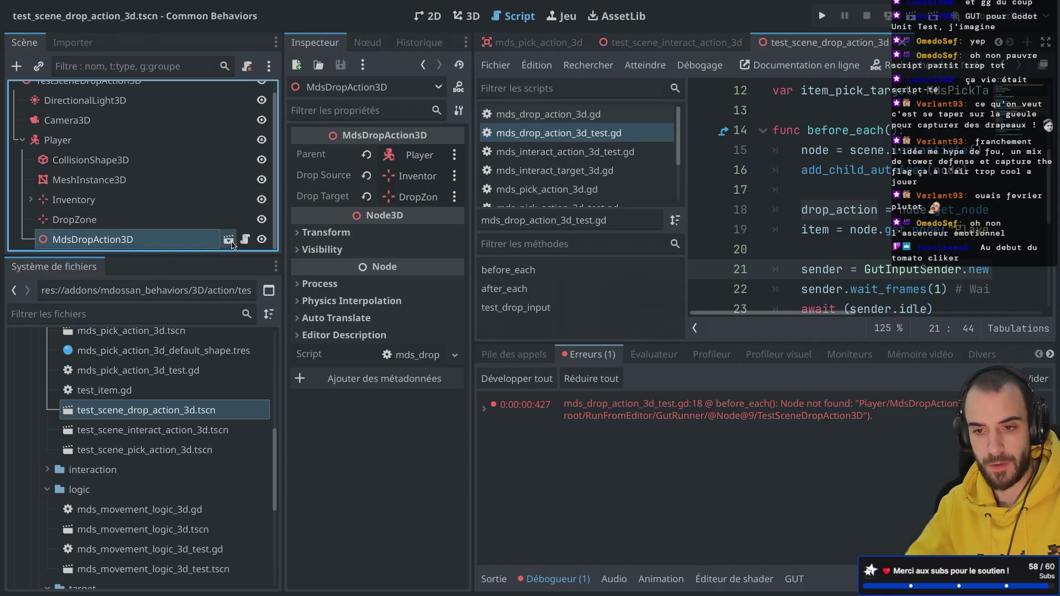
Rename the drop action scene's root to MdsDropAction3D, save, and return to the test scene
left_click(228, 240)
double_click(120, 93)
key("End")
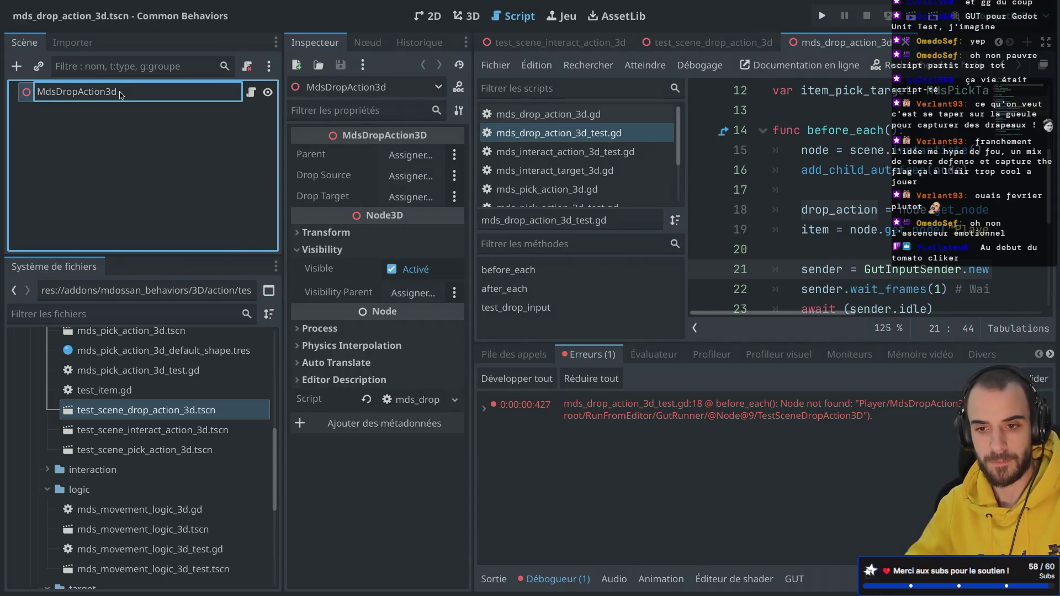
key("Return")
key("ctrl+s")
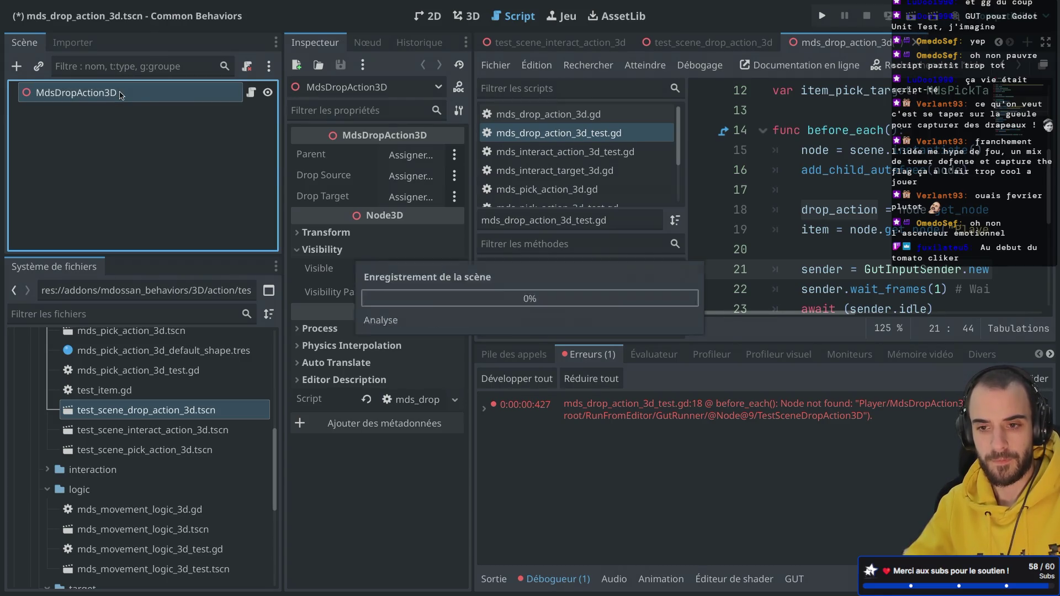
left_click(685, 42)
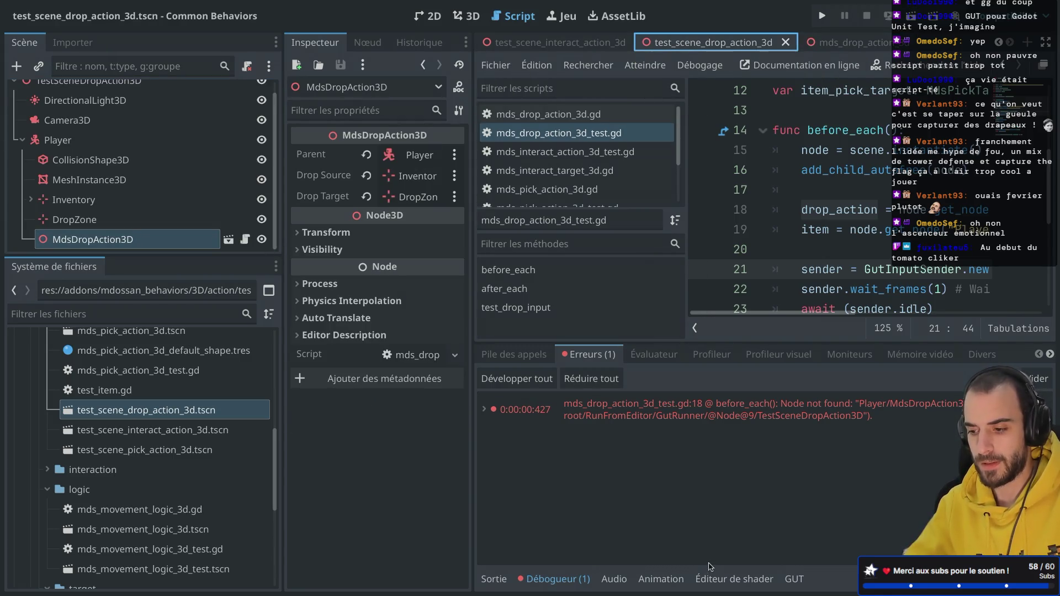
left_click(794, 579)
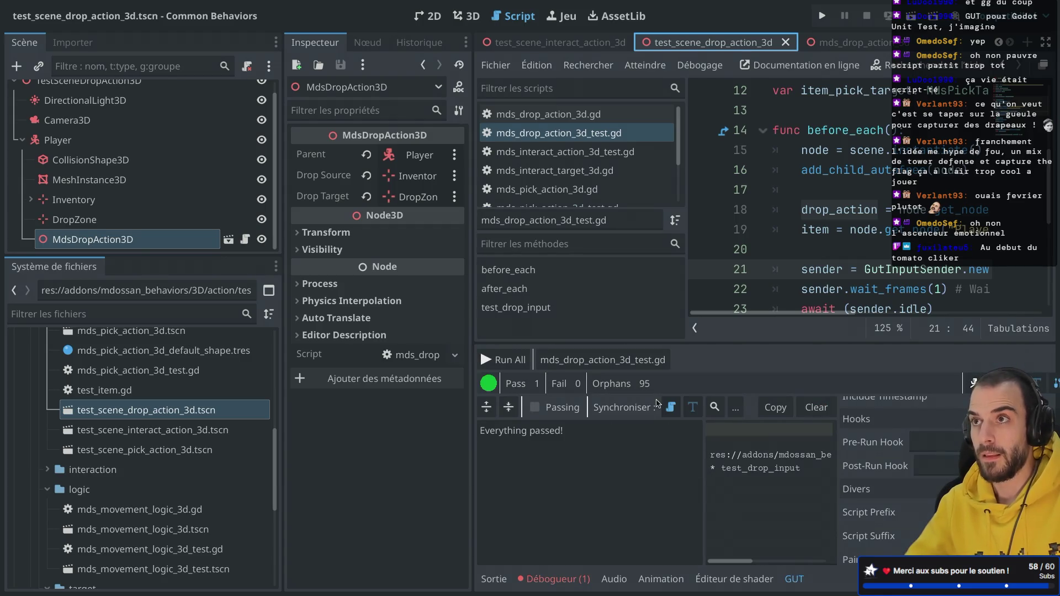
Run the drop action test script and hide the docks to focus on the code
left_click(643, 365)
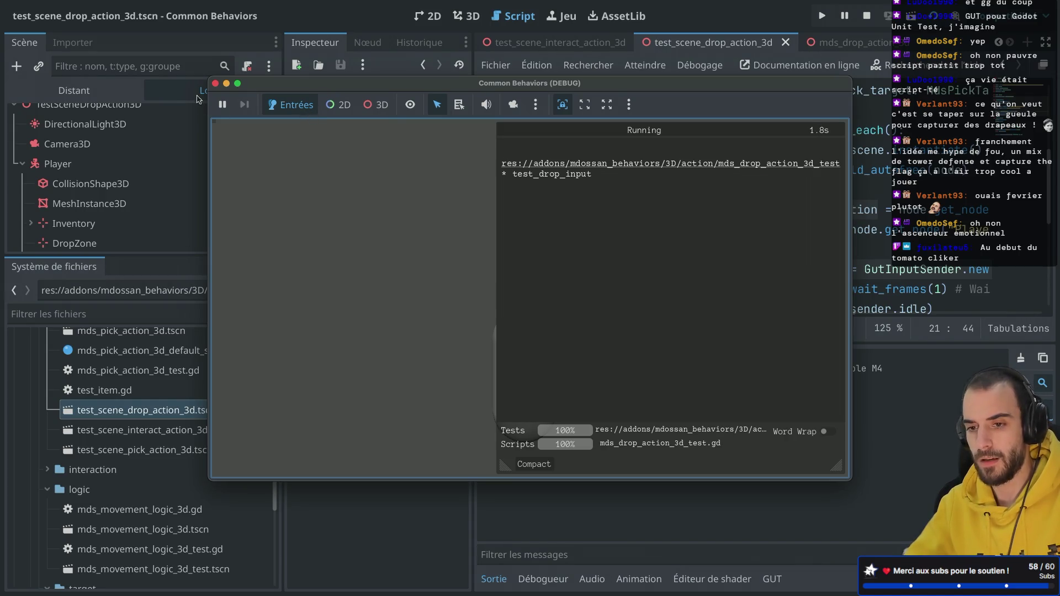
left_click(215, 83)
key("ctrl+shift+F11")
Change hold_frames(10000) to hold_frames(1), save, and rerun test_drop_input
scroll(611, 215, "down", 4)
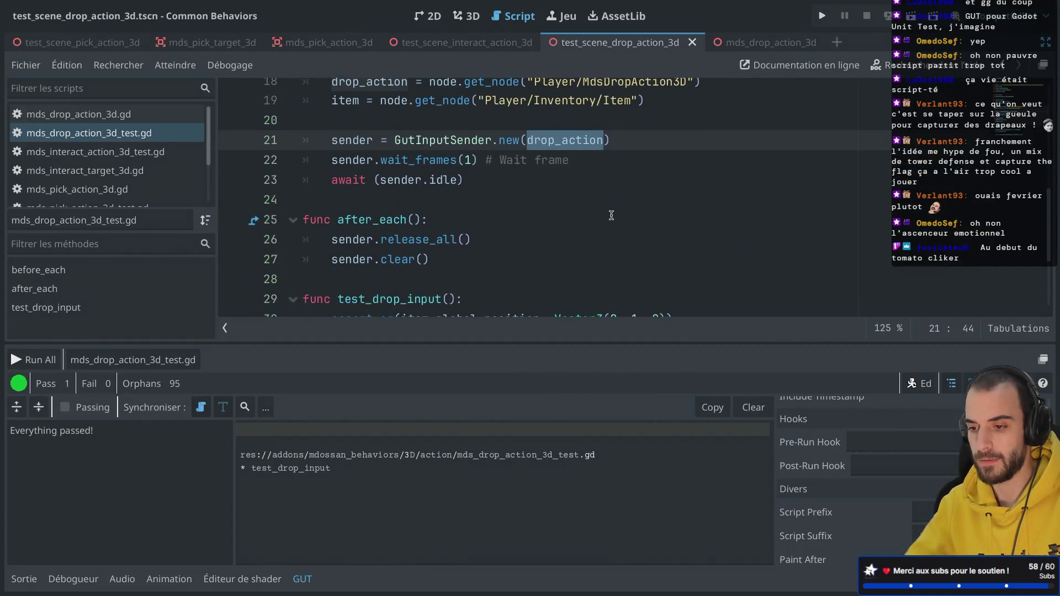
double_click(622, 225)
key("BackSpace")
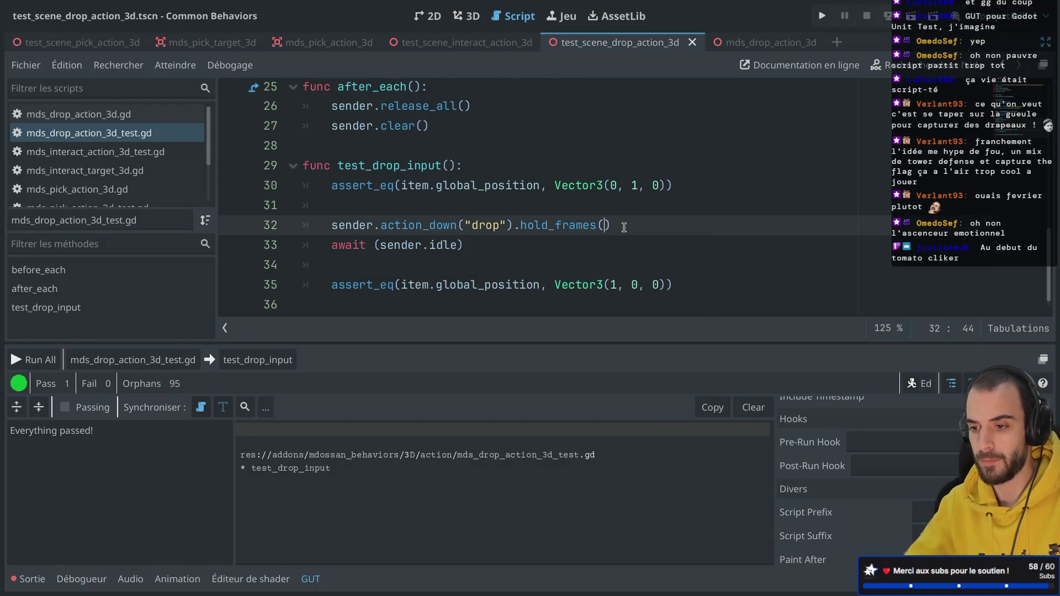
type("1")
key("ctrl+s")
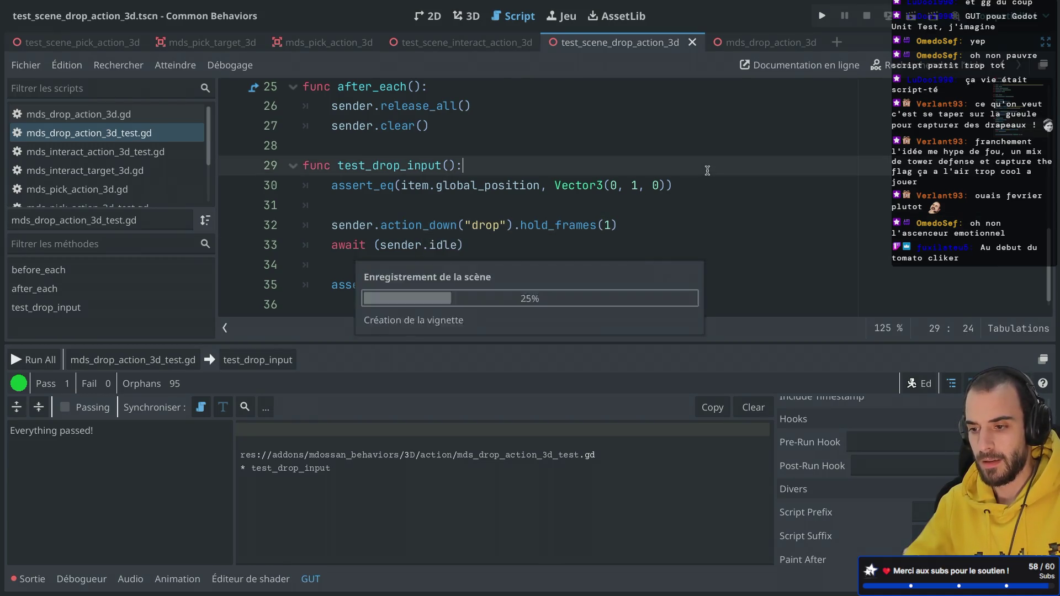
left_click(155, 360)
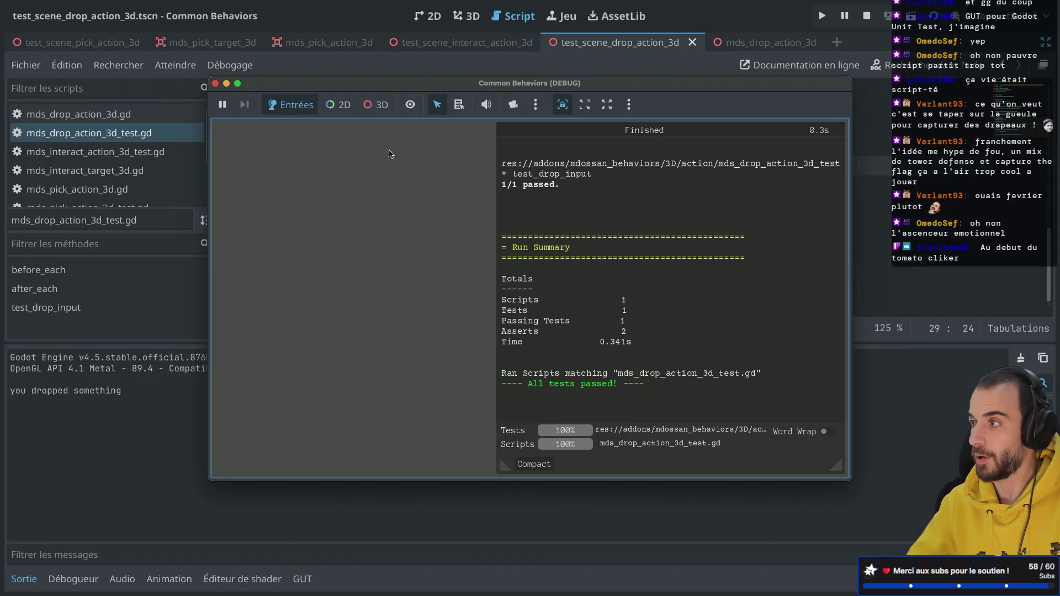
left_click(215, 83)
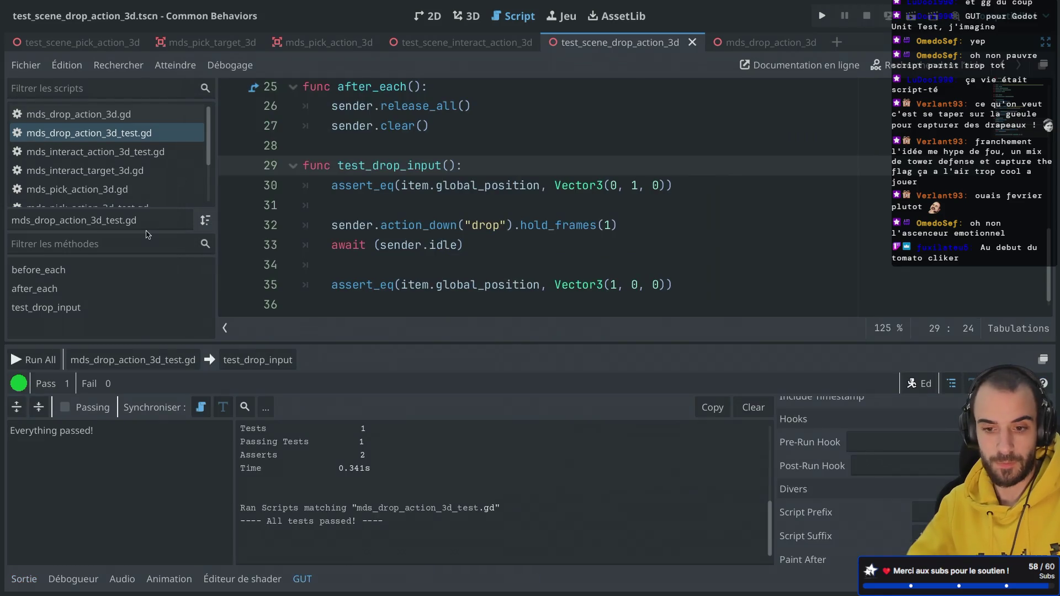
Run the full GUT suite: 8 passes, test_pick_input fails its line-43 assertion
left_click(33, 359)
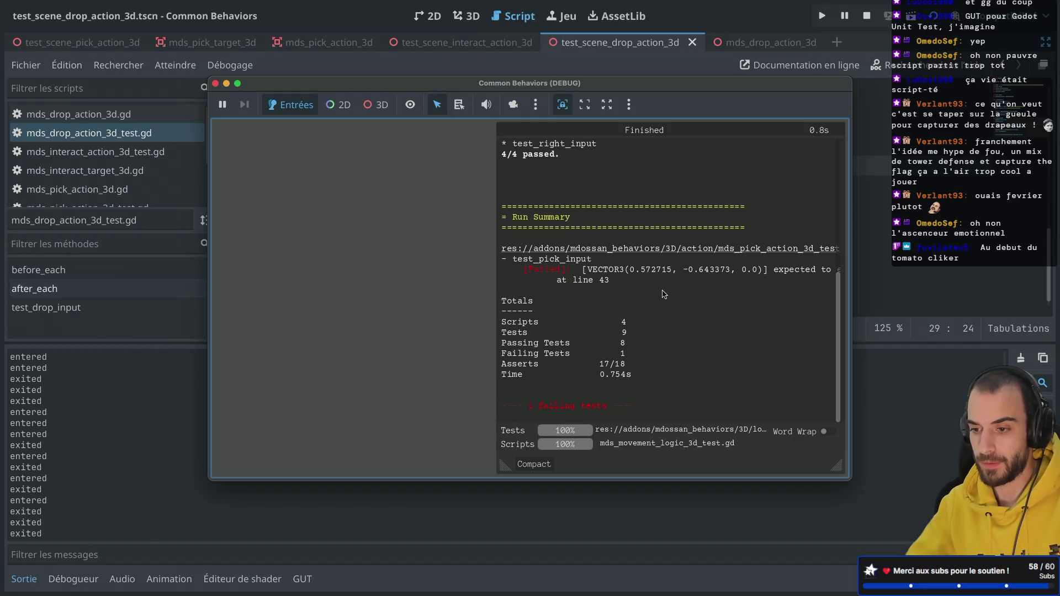
scroll(664, 294, "up", 2)
scroll(663, 295, "up", 8)
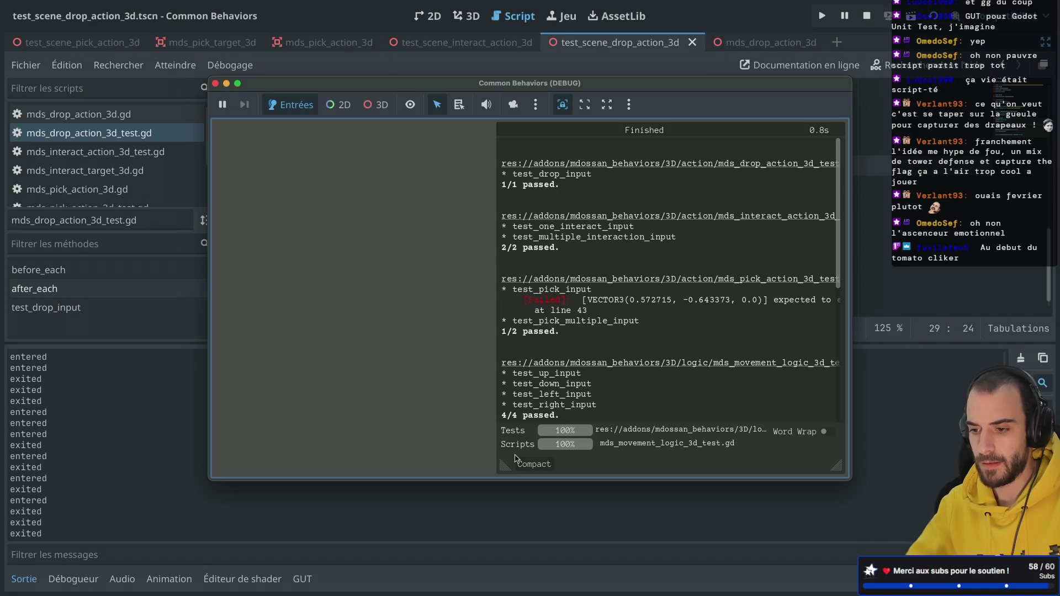
mouse_move(503, 466)
left_mouse_down()
mouse_move(212, 420)
mouse_move(259, 423)
left_mouse_up()
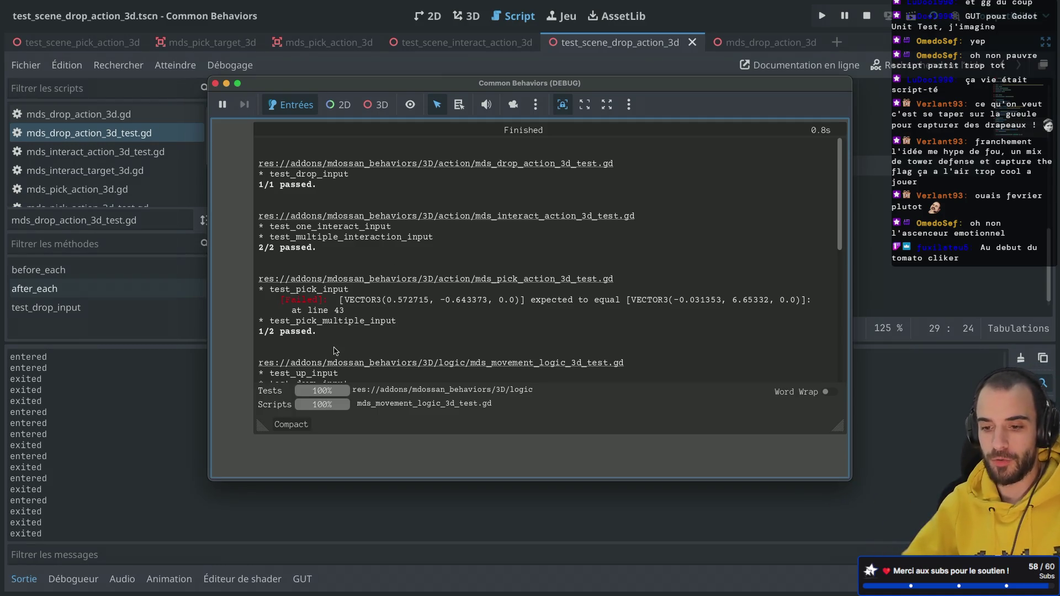
scroll(380, 288, "down", 3)
scroll(380, 288, "up", 3)
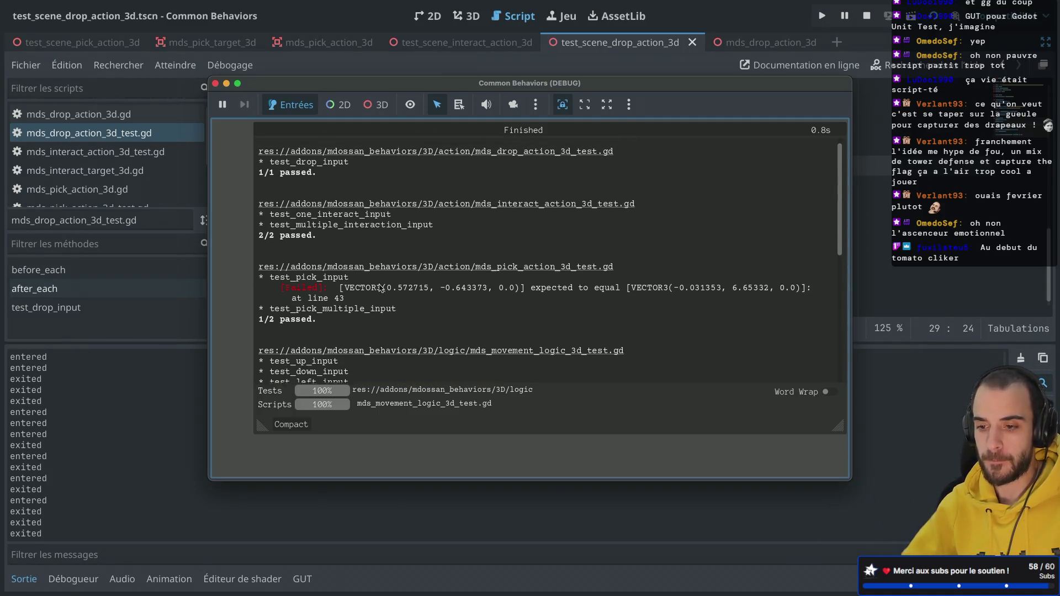
left_click(215, 83)
Open the failing test_pick_input in its script and run that test alone
left_click(87, 474)
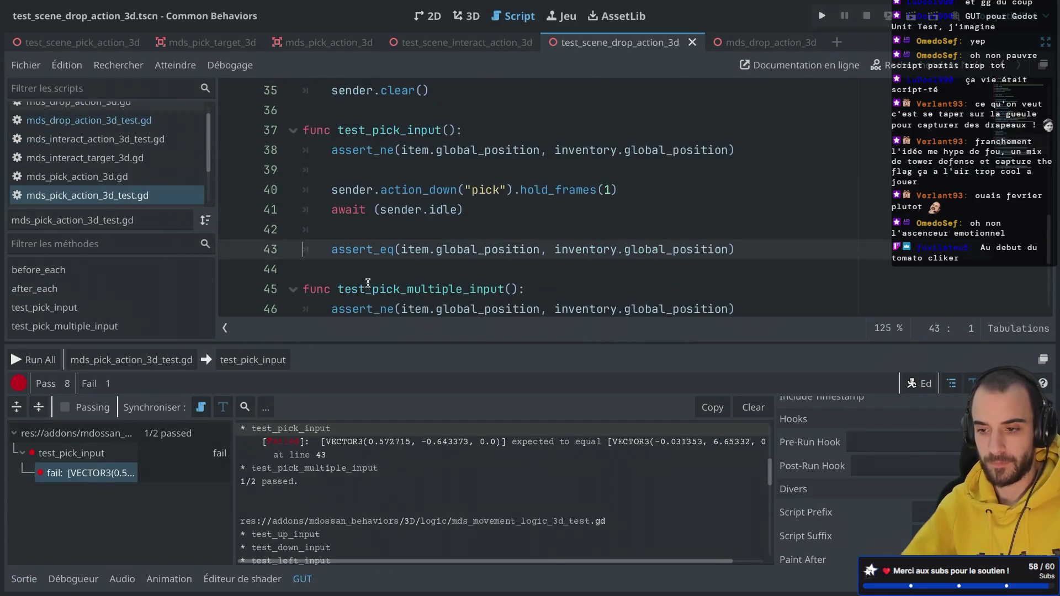
left_click(436, 209)
left_click(270, 367)
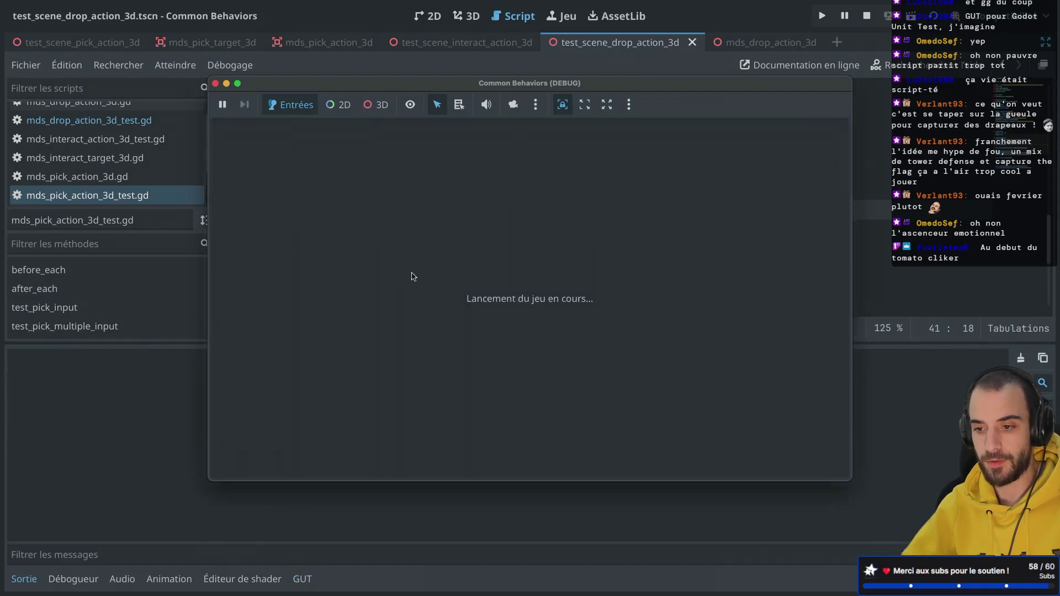
left_click(216, 83)
Run the whole mds_pick_action_3d_test.gd script; both pick tests pass (2/2)
scroll(419, 210, "down", 1)
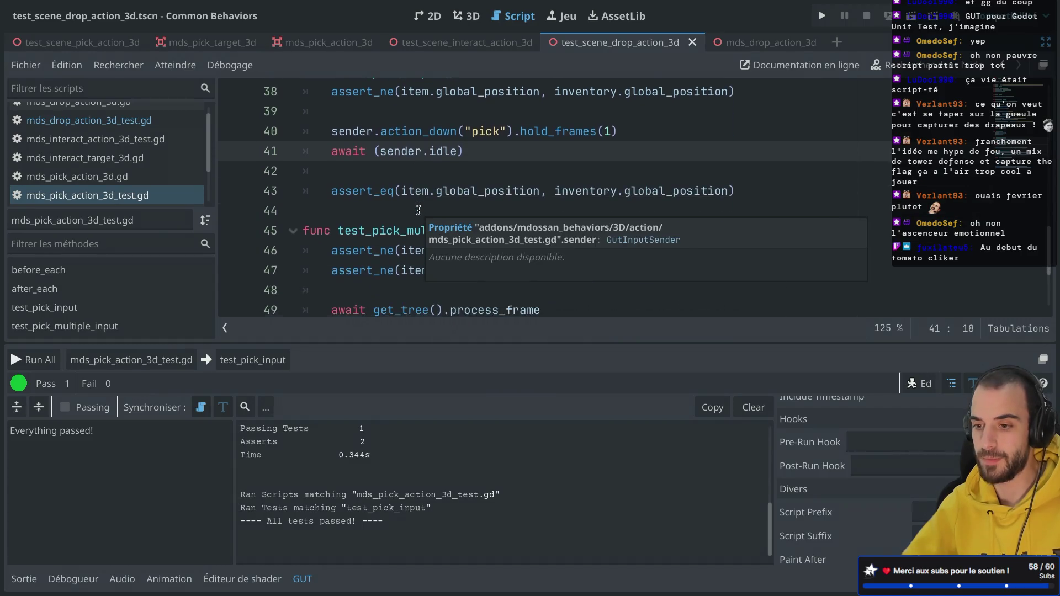
scroll(418, 211, "up", 5)
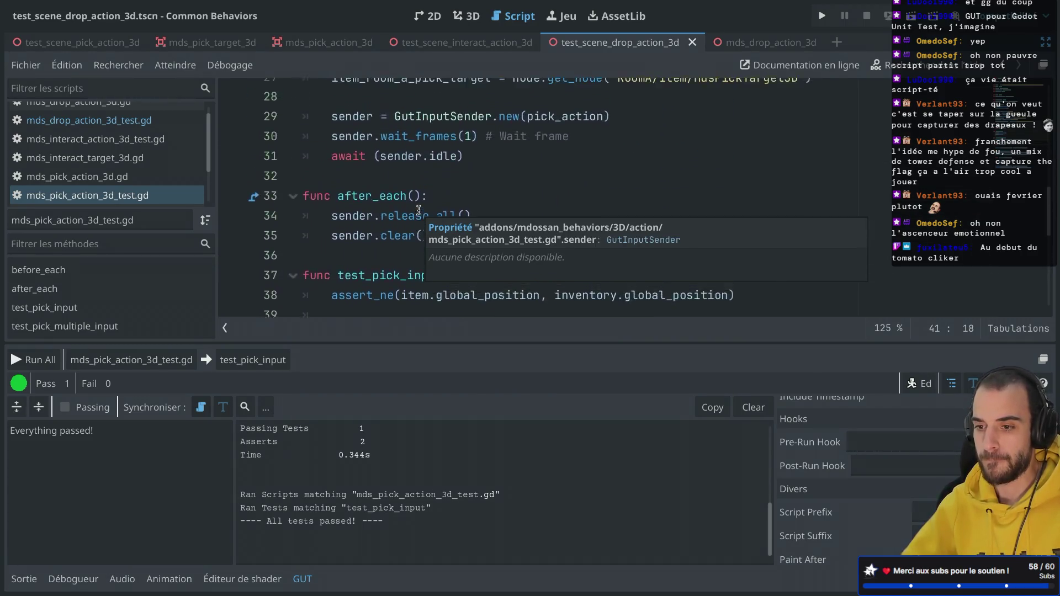
scroll(418, 211, "down", 5)
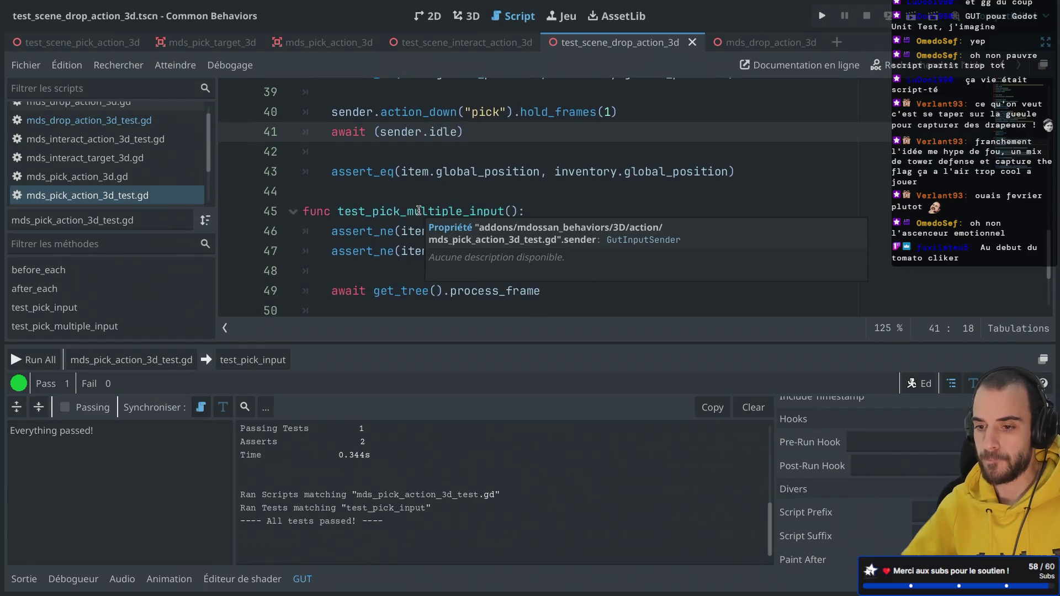
left_click(131, 359)
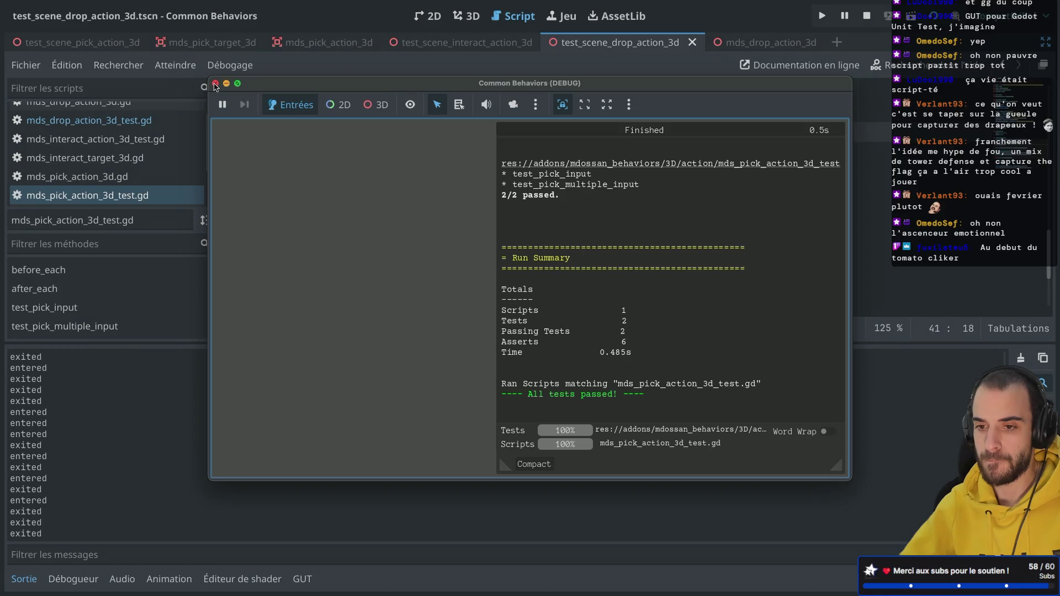
left_click(215, 85)
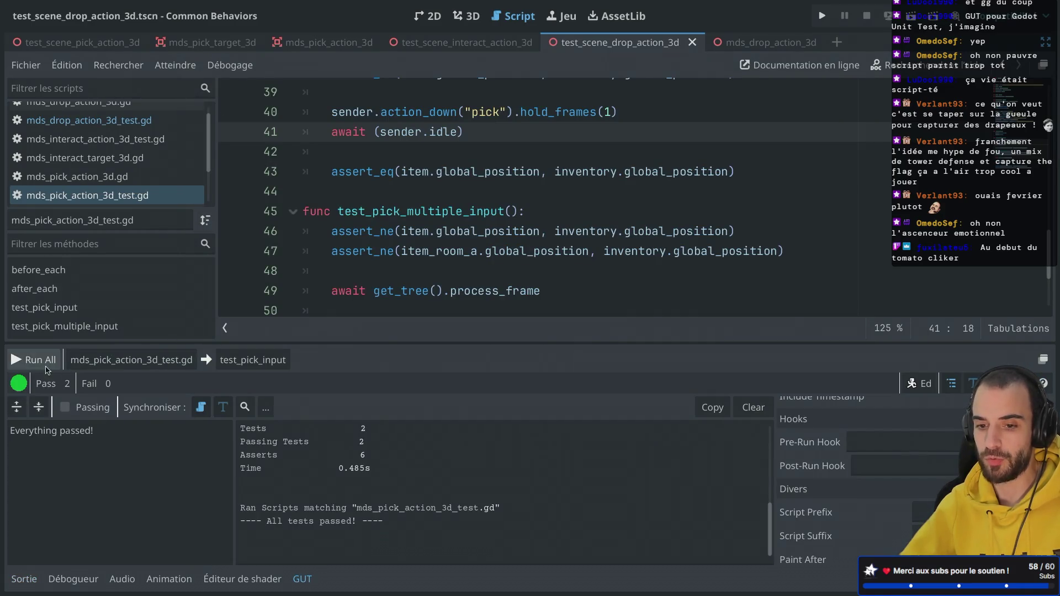
Rerun the full GUT suite; test_pick_input again fails at line 43
left_click(28, 360)
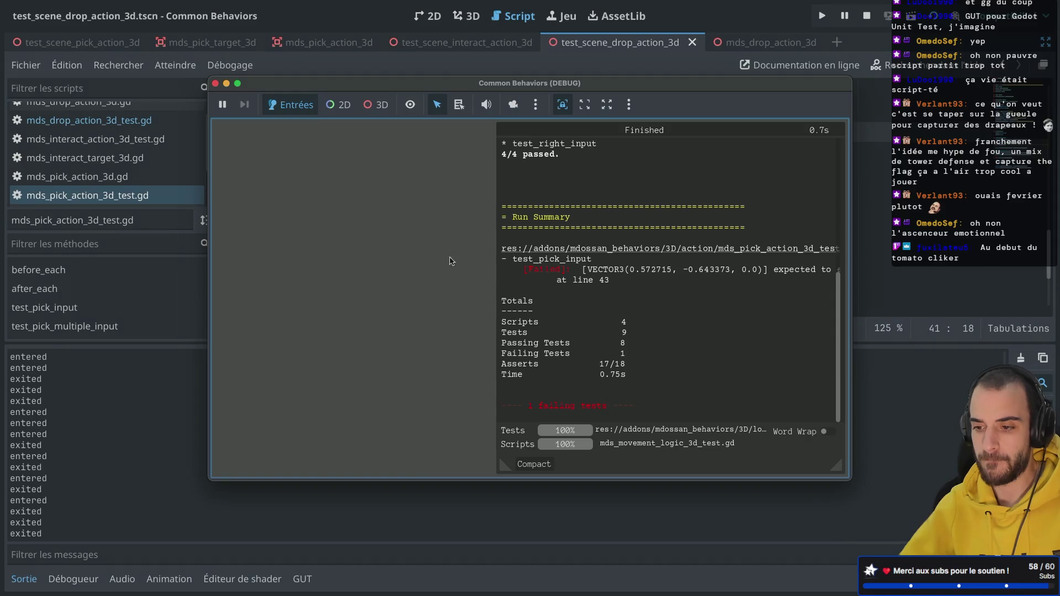
scroll(546, 227, "up", 5)
scroll(546, 227, "up", 3)
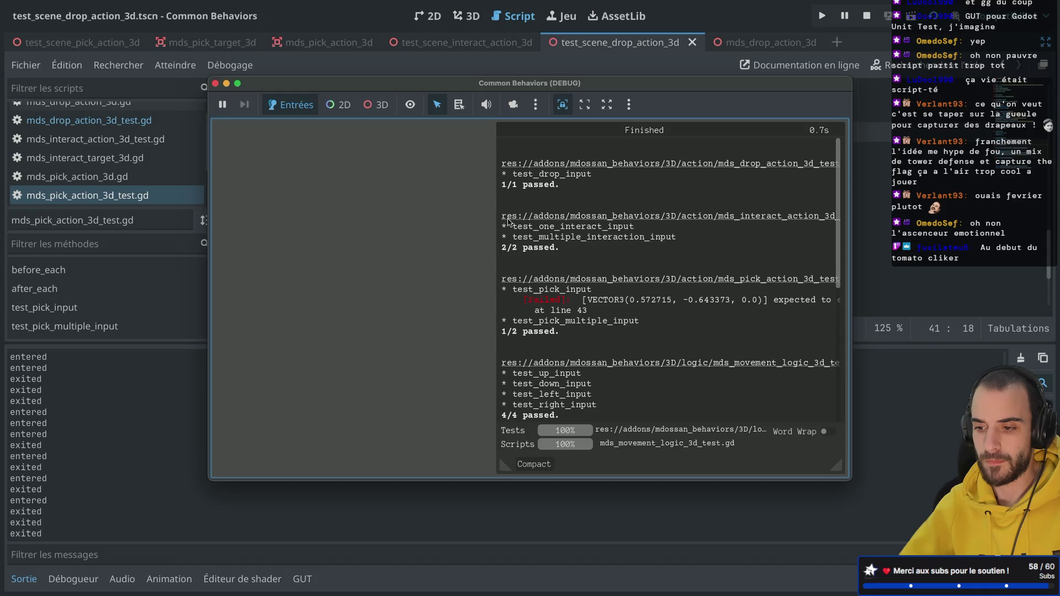
scroll(508, 220, "down", 2)
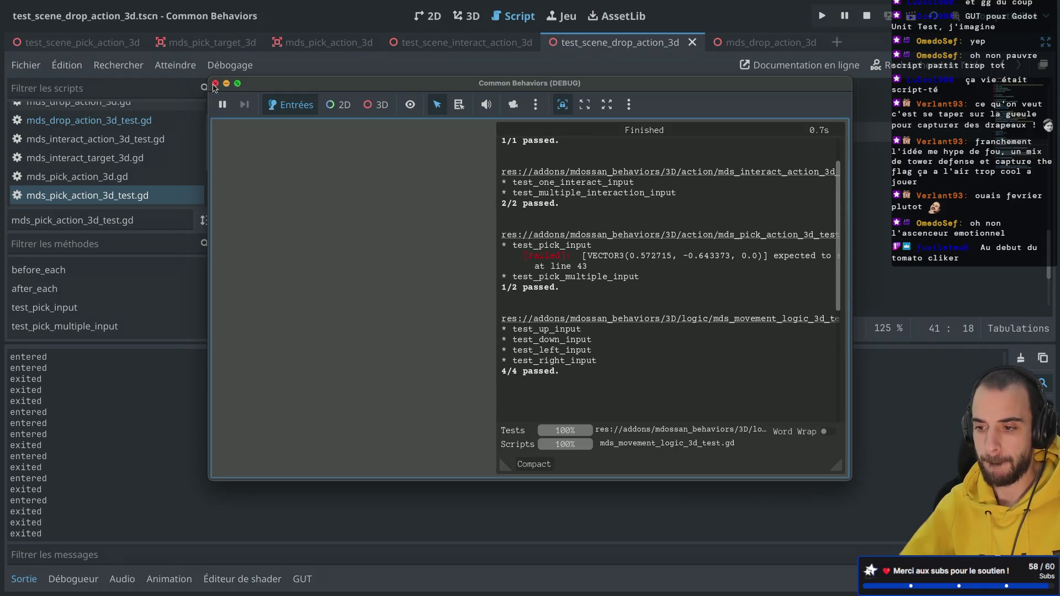
scroll(595, 223, "up", 1)
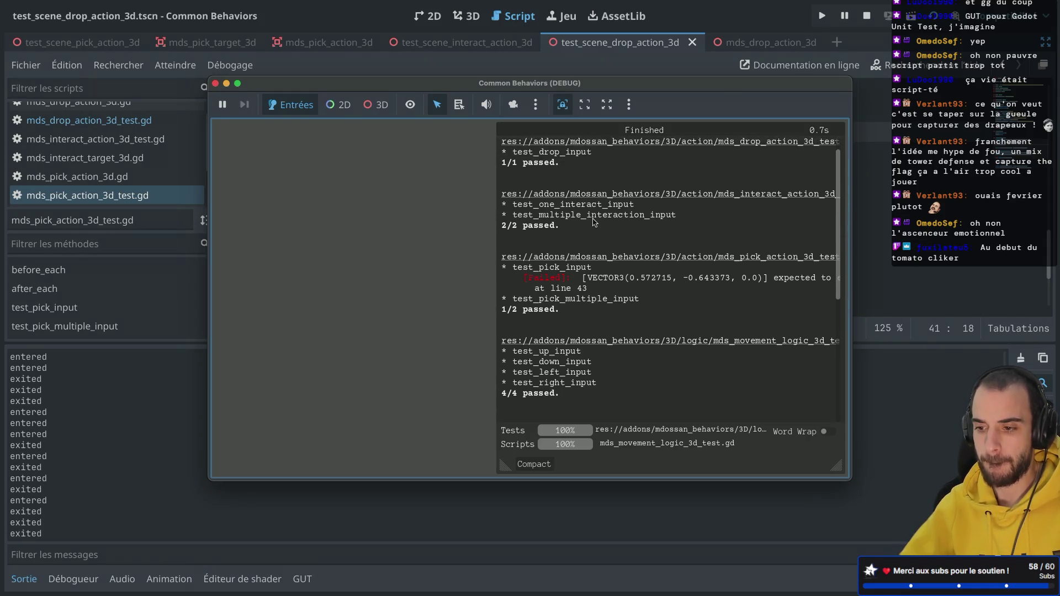
left_click(215, 84)
Collapse the GUT results and place the caret on empty line 39 of the pick test
left_click(308, 589)
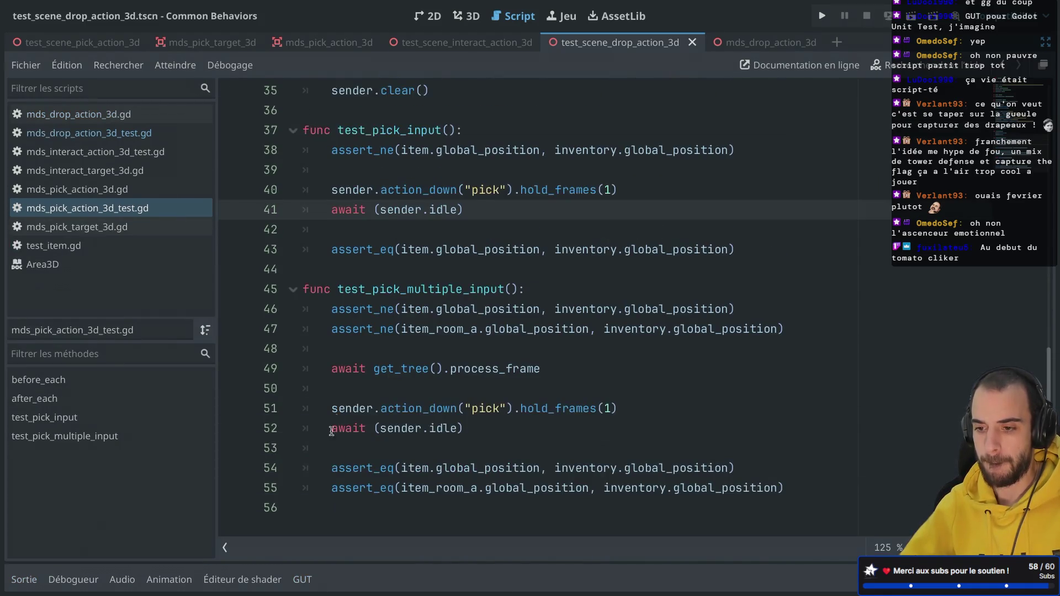
scroll(365, 321, "up", 4)
mouse_move(364, 322)
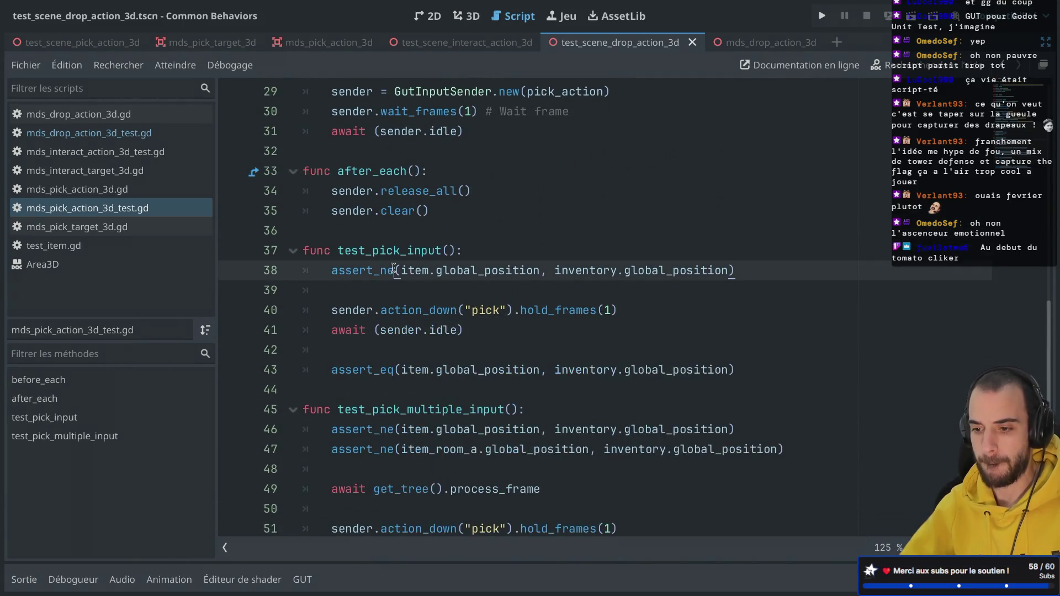
scroll(393, 270, "down", 3)
left_click(436, 194)
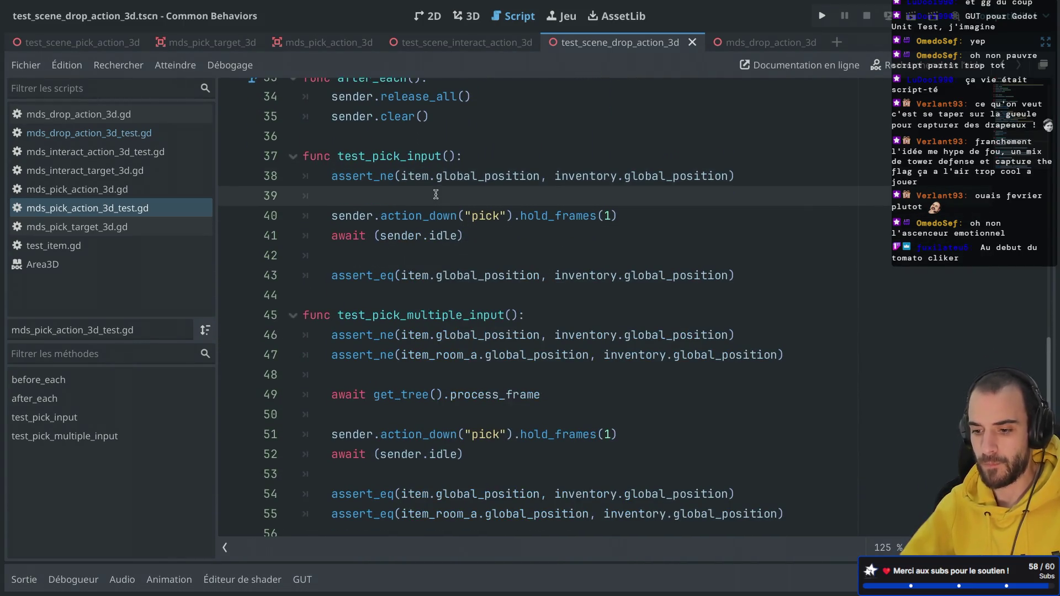
scroll(435, 195, "up", 3)
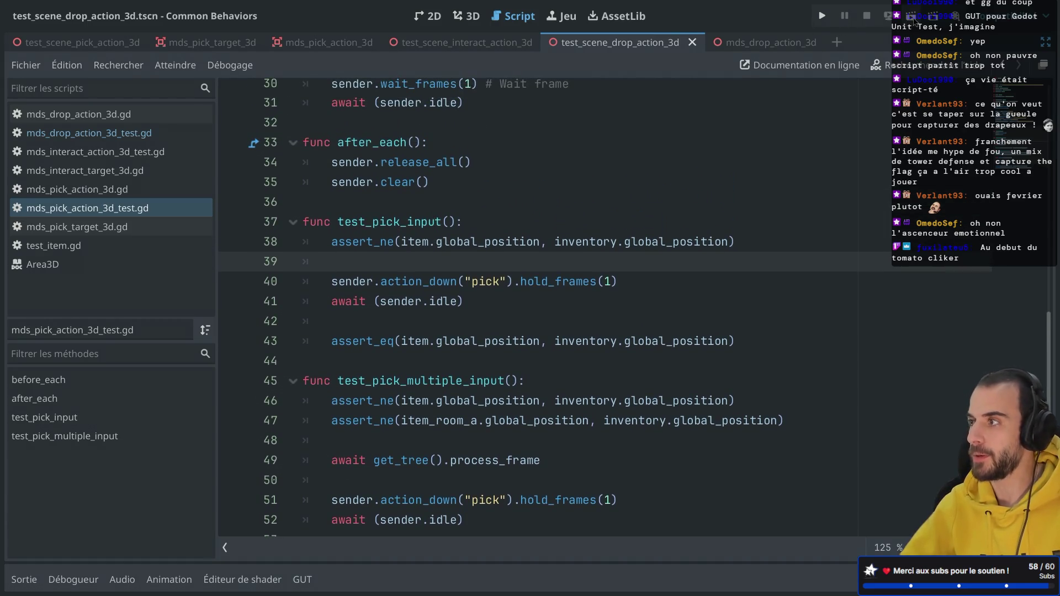
Run the whole GUT suite once more and review the results
left_click(303, 579)
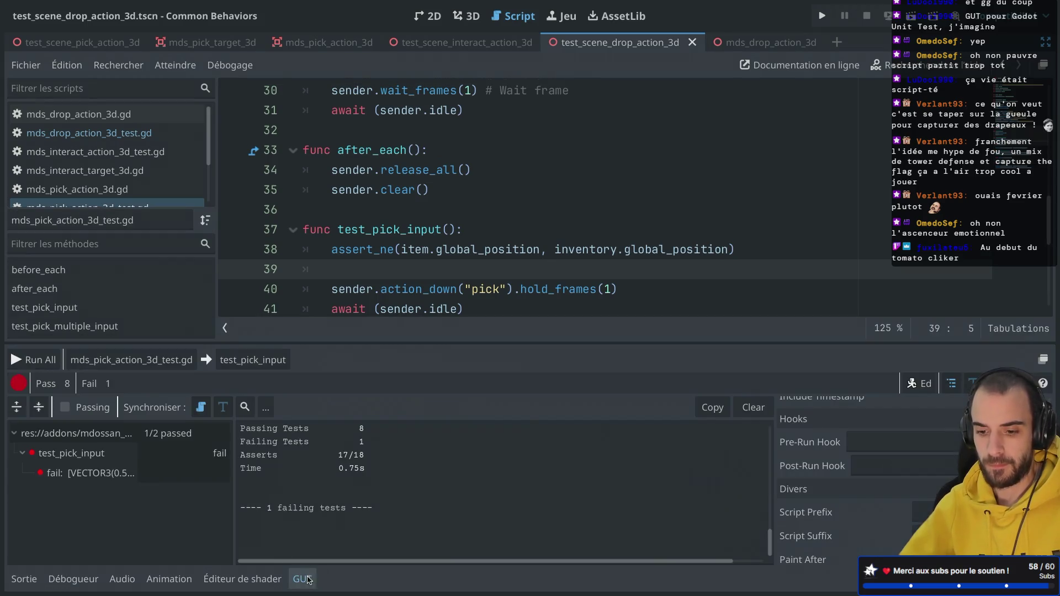
left_click(40, 361)
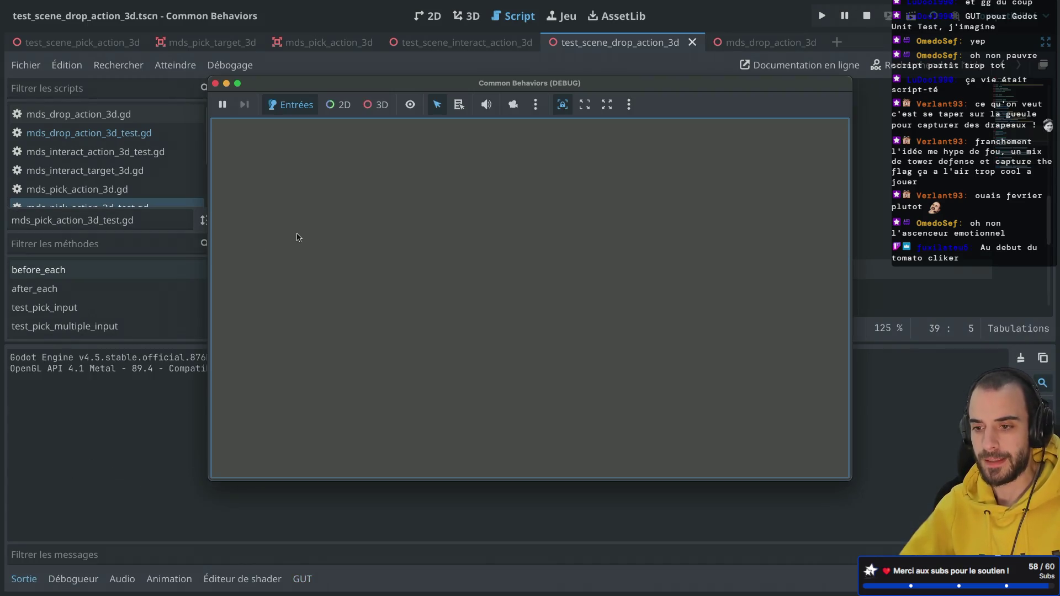
scroll(583, 235, "up", 5)
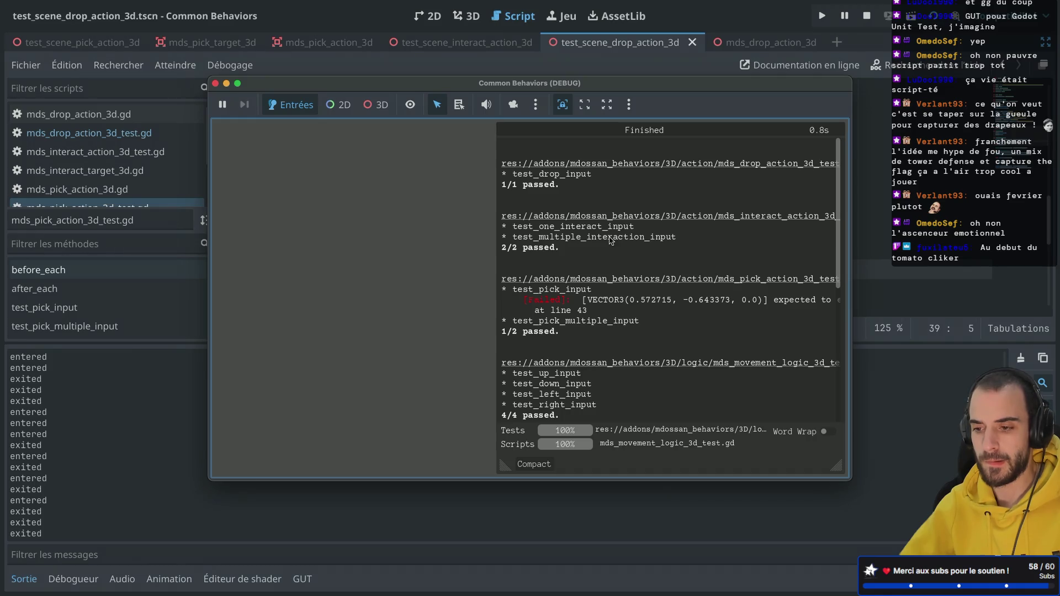
left_click(215, 83)
Delete the player and inventory get_node lookups from before_each
left_click(301, 580)
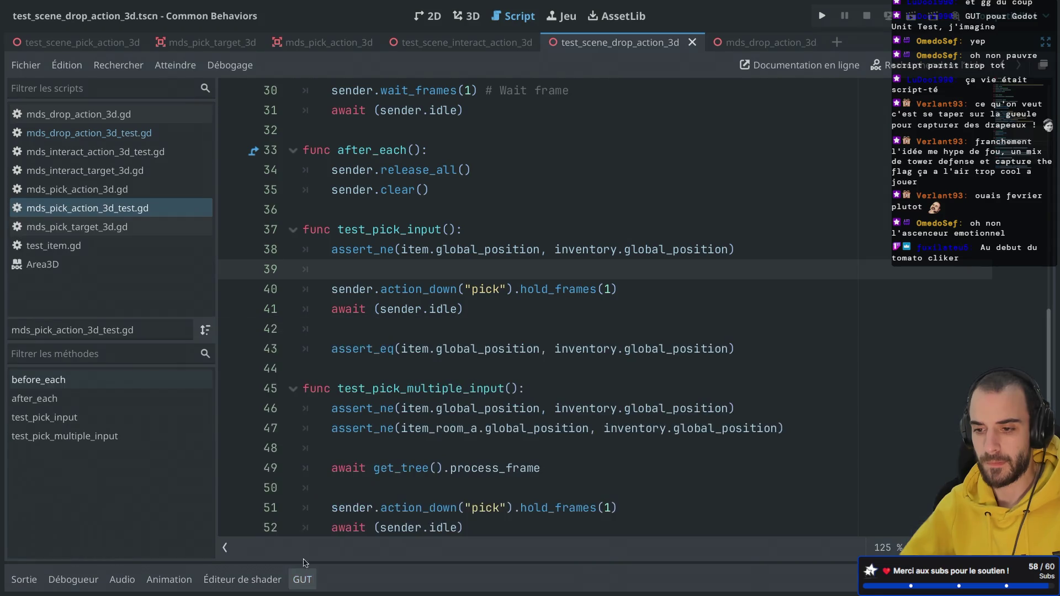
scroll(361, 306, "up", 4)
scroll(457, 278, "down", 2)
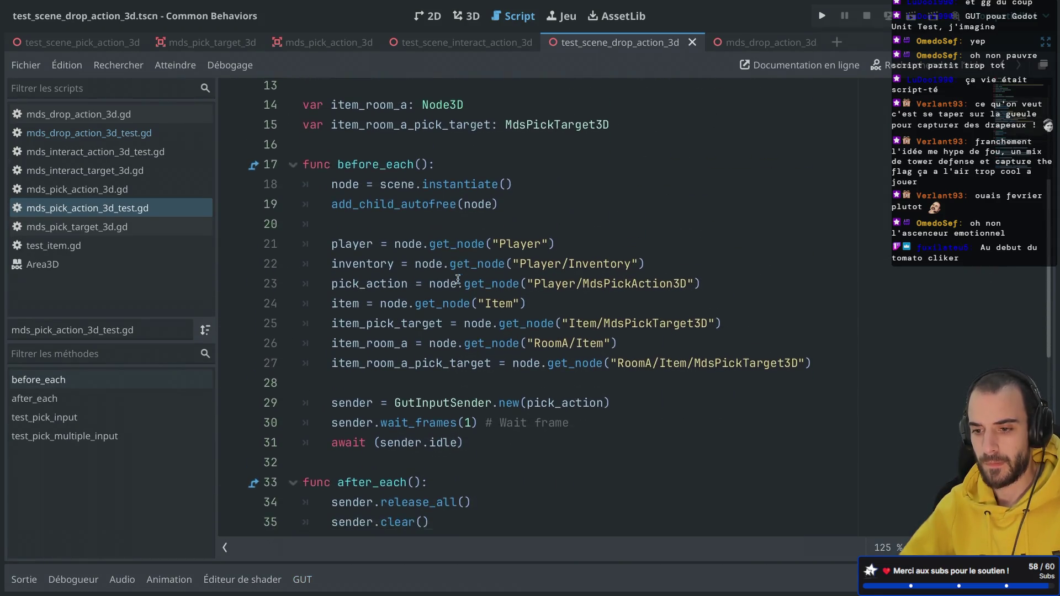
left_click_drag(575, 218, 578, 205)
key("BackSpace")
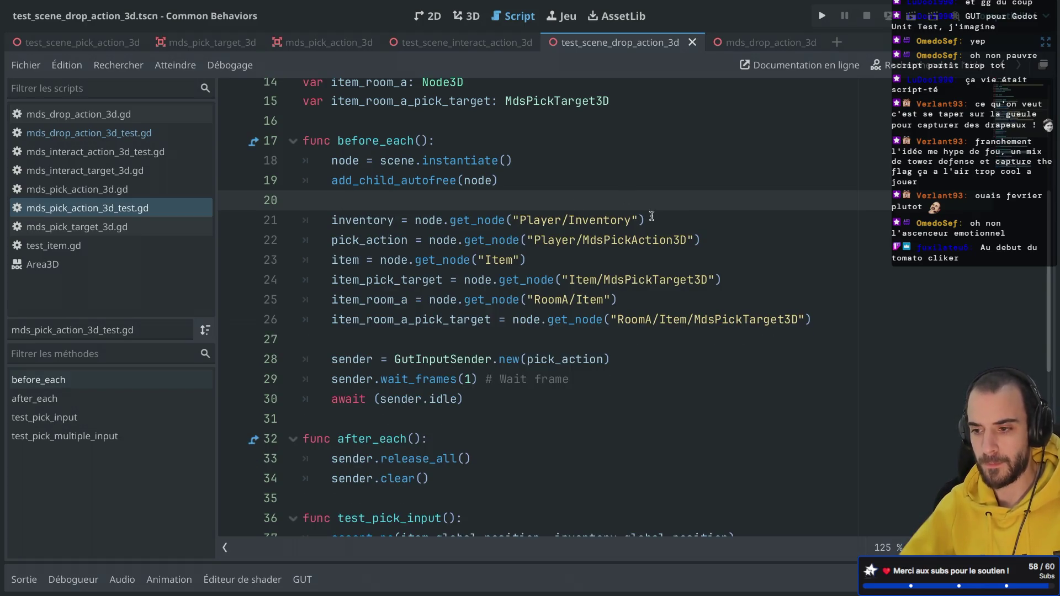
left_click_drag(651, 218, 654, 207)
key("BackSpace")
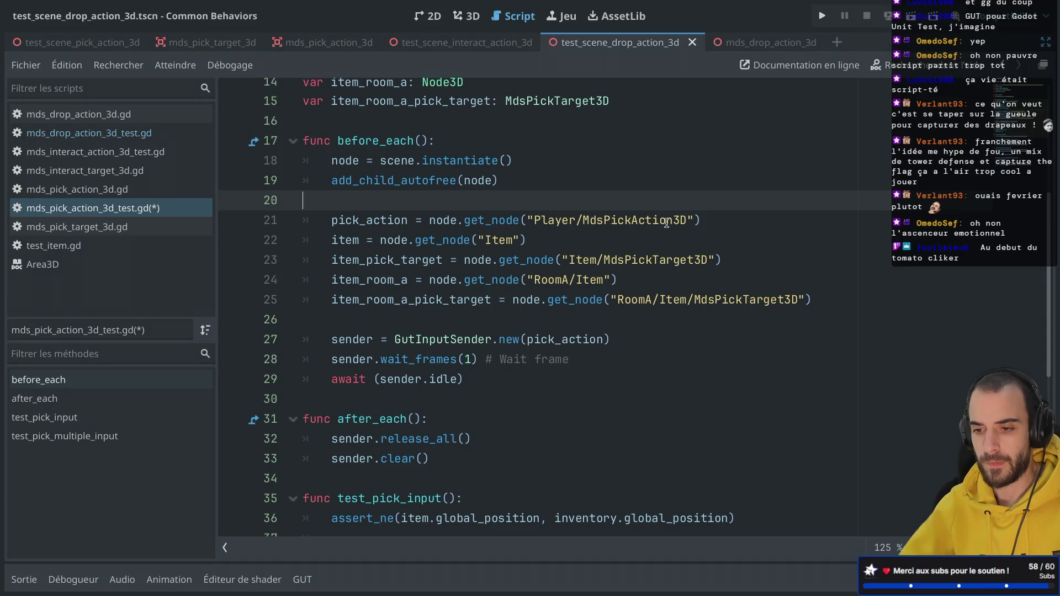
Delete the item_pick_target and item_room_a_pick_target lookups and save the script
scroll(637, 240, "down", 2)
scroll(637, 240, "down", 2)
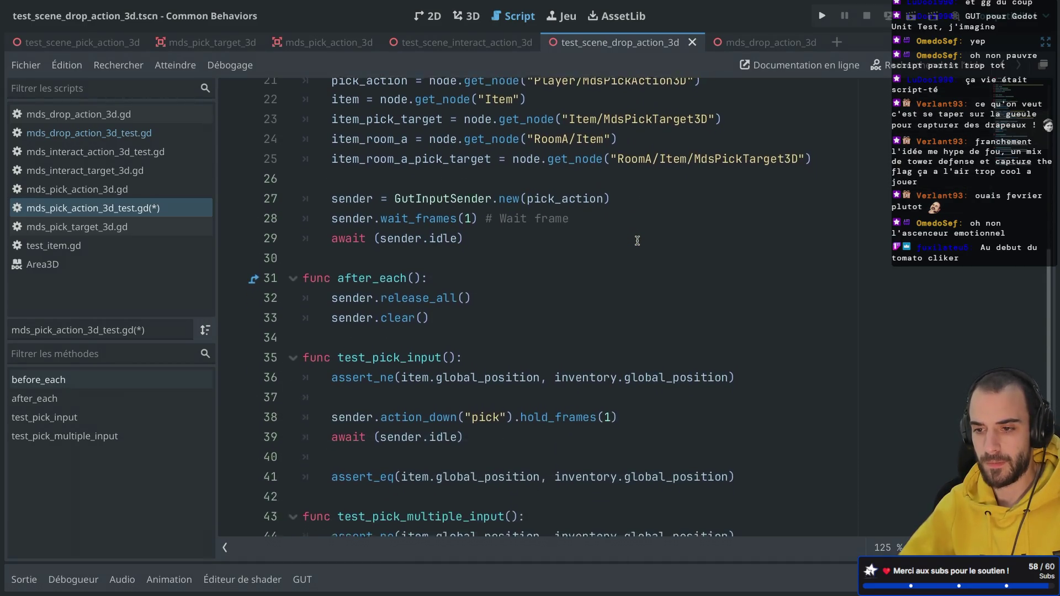
scroll(637, 240, "down", 5)
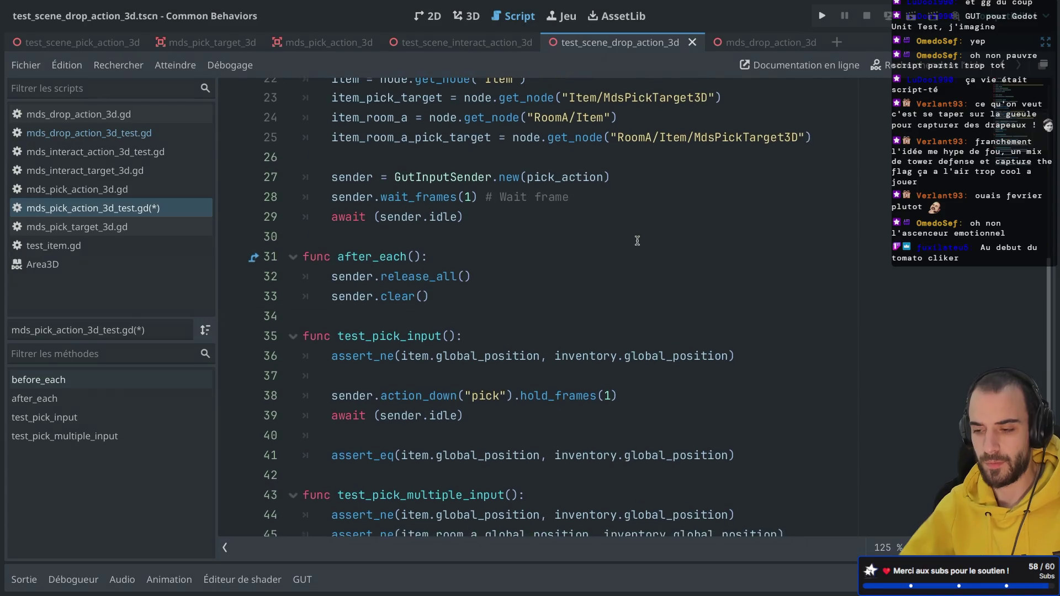
scroll(637, 240, "down", 2)
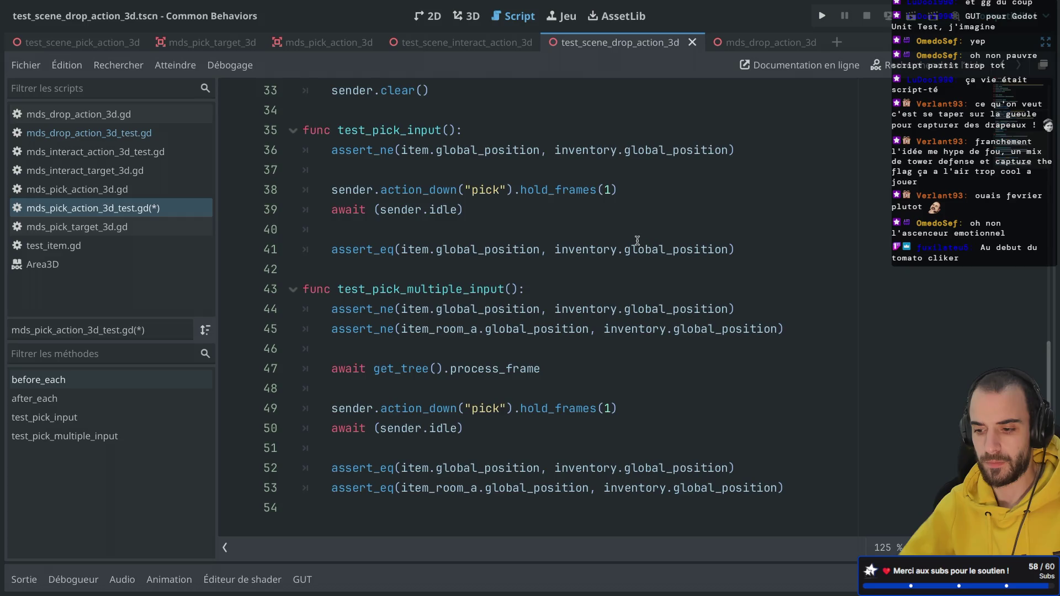
scroll(637, 240, "up", 10)
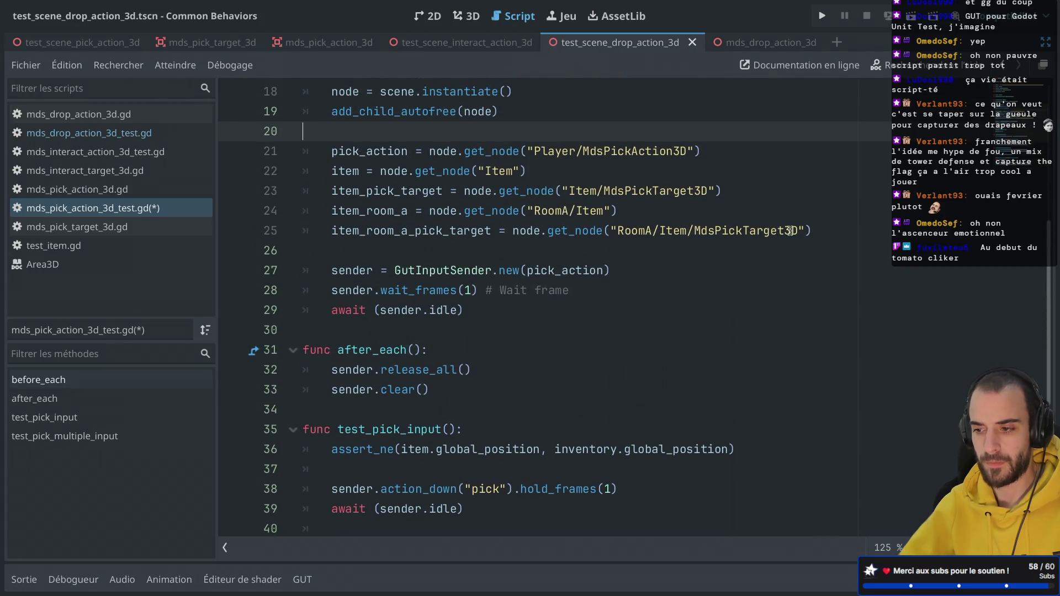
mouse_move(822, 226)
left_mouse_down()
mouse_move(776, 188)
mouse_move(775, 174)
left_mouse_up()
key("BackSpace")
key("BackSpace")
key("ctrl+s")
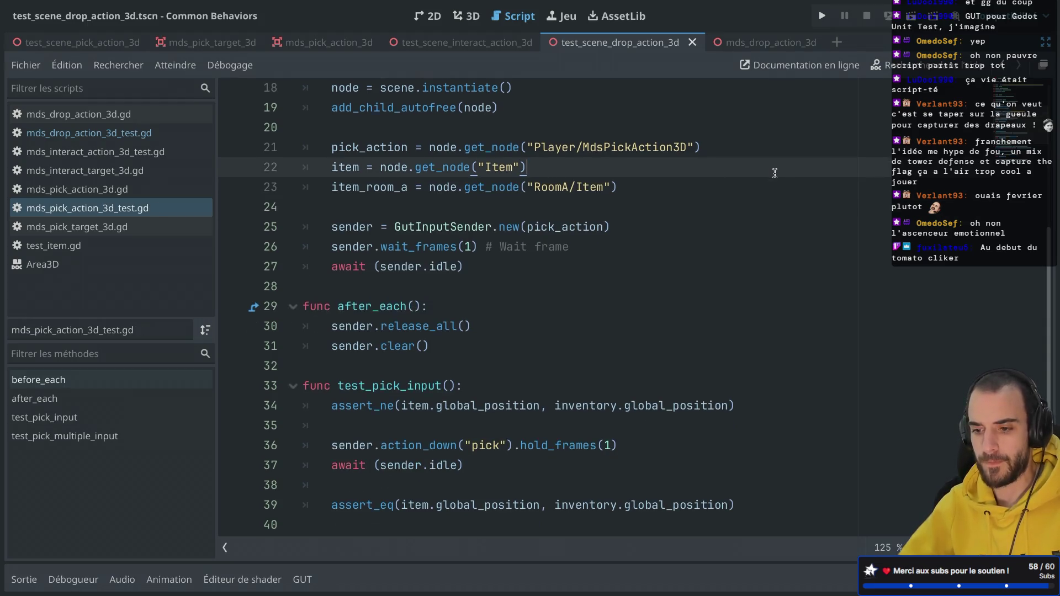
Compare the setup in mds_drop_action_3d_test.gd, then return to mds_pick_action_3d_test.gd
scroll(774, 173, "down", 3)
scroll(775, 174, "up", 6)
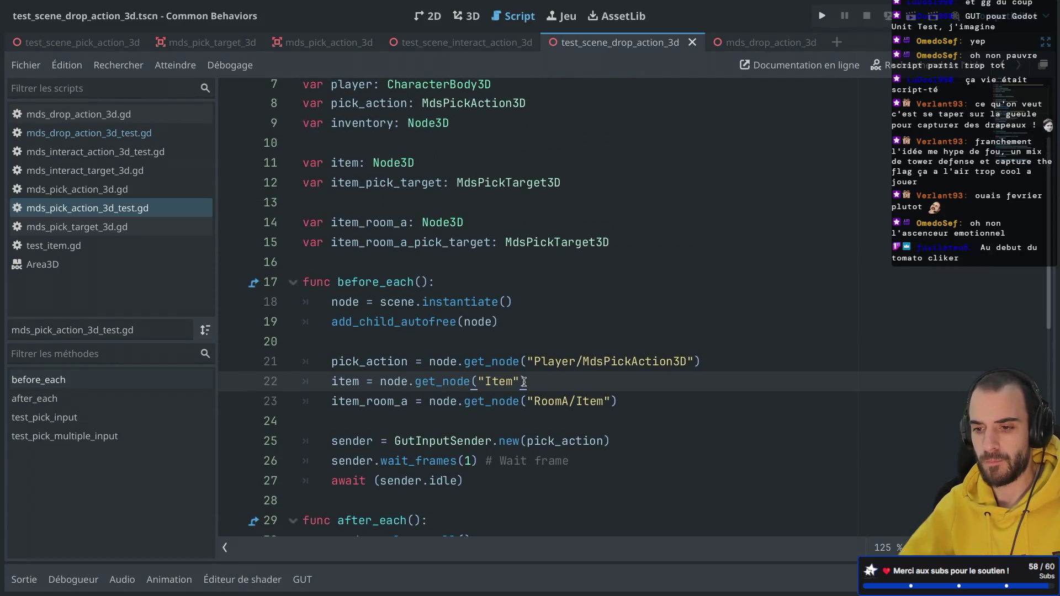
scroll(524, 382, "up", 2)
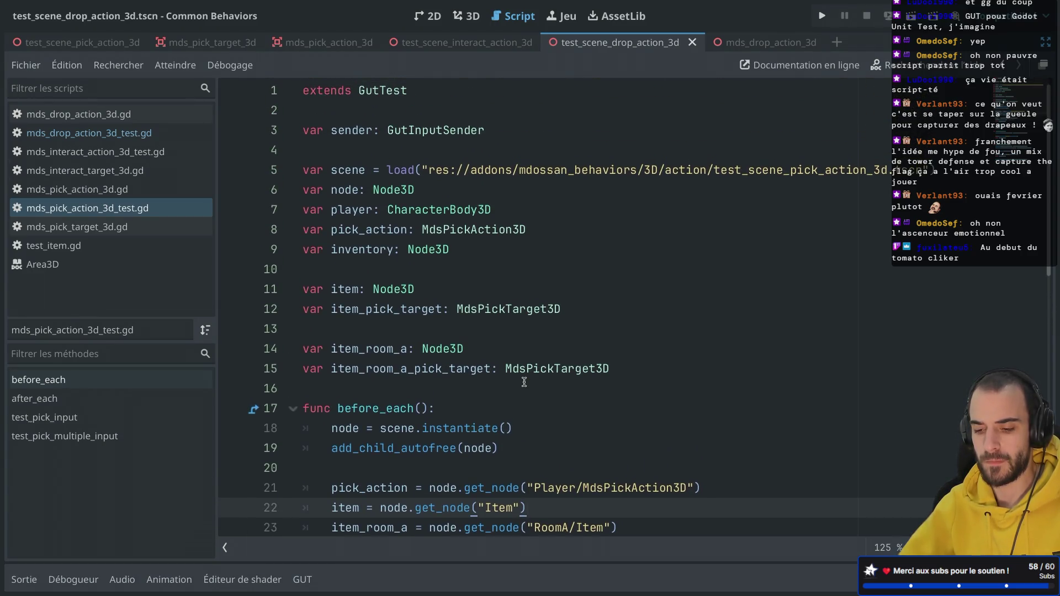
scroll(524, 382, "down", 4)
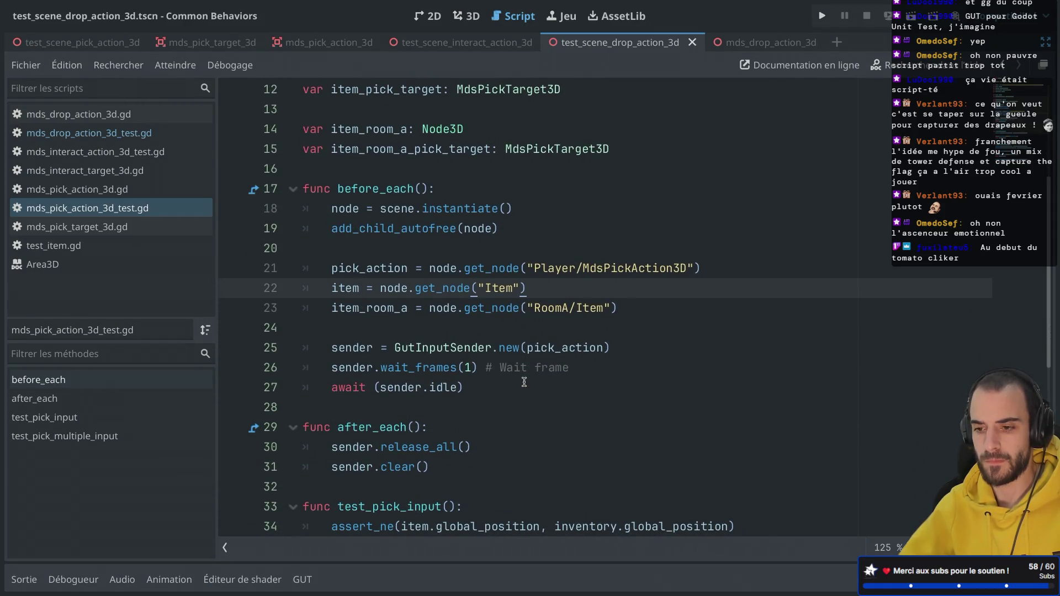
left_click(126, 138)
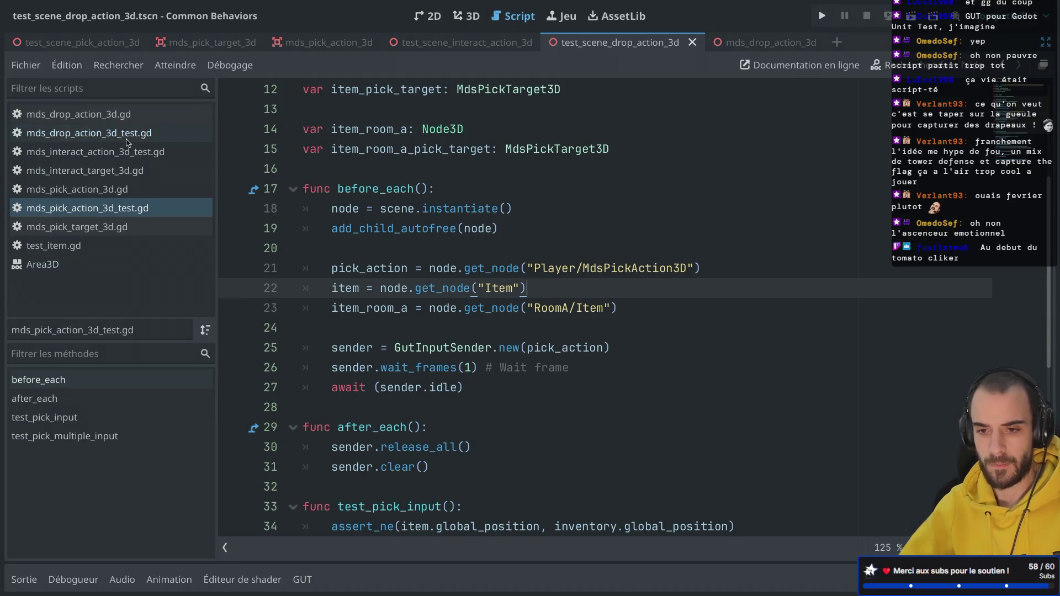
scroll(378, 225, "up", 2)
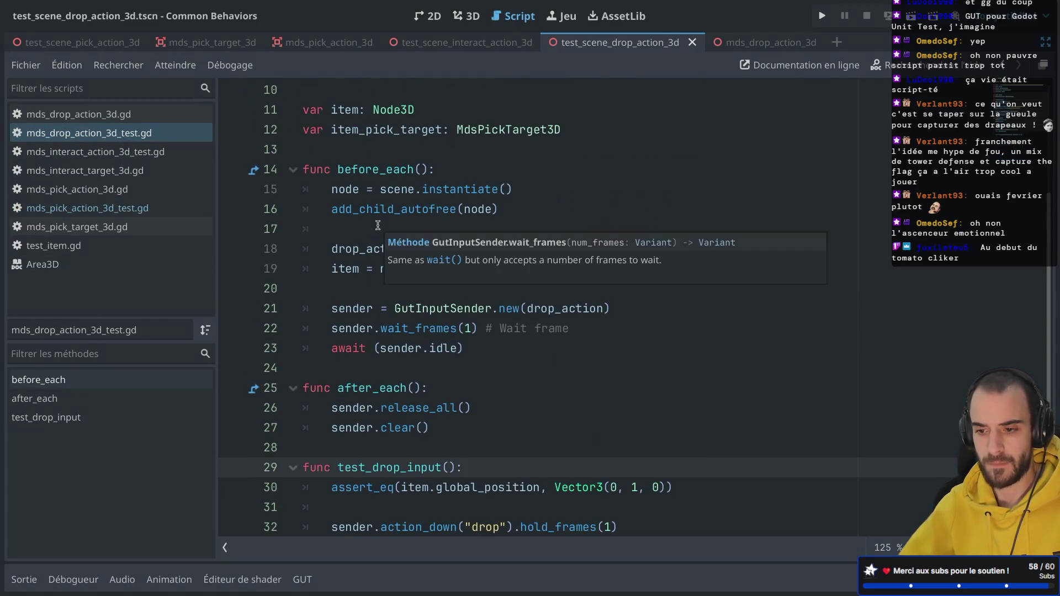
left_click(107, 209)
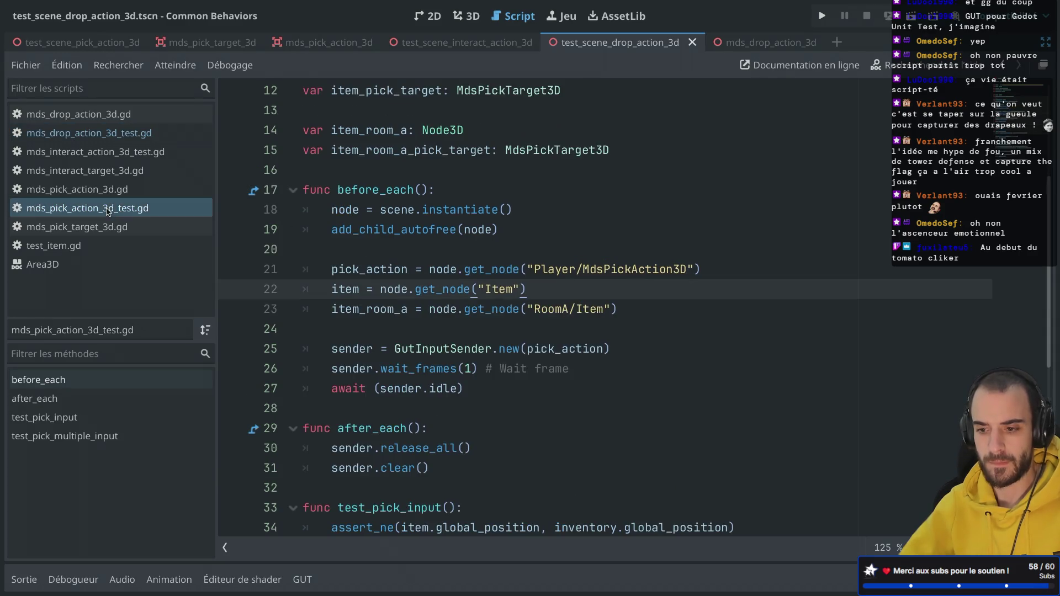
scroll(425, 276, "down", 2)
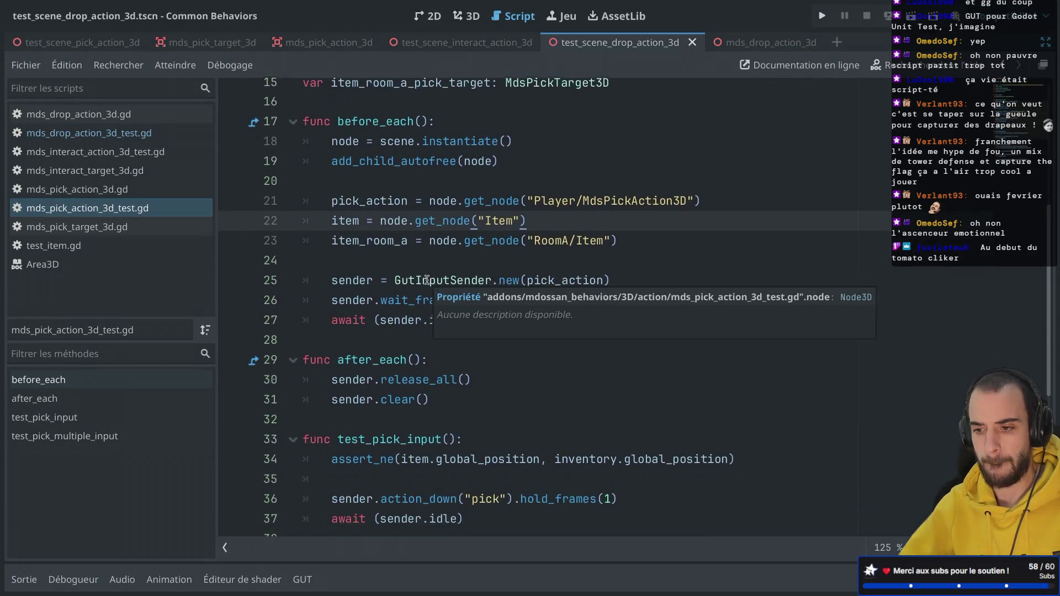
scroll(427, 280, "down", 4)
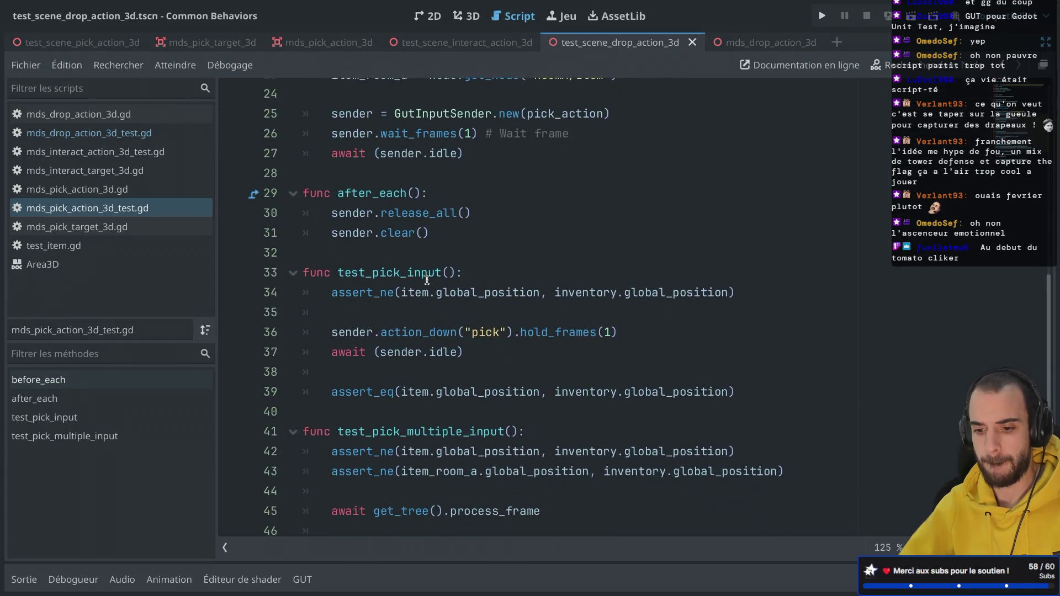
Rerun the pick action test file from GUT, close the stalled game window, and open the debugger
left_click(302, 580)
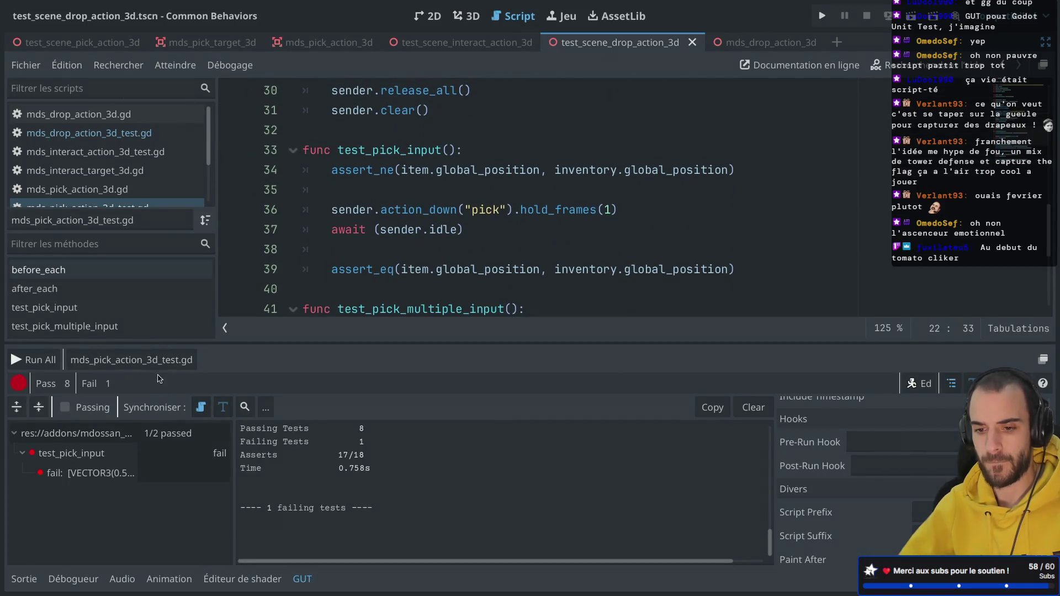
left_click(166, 360)
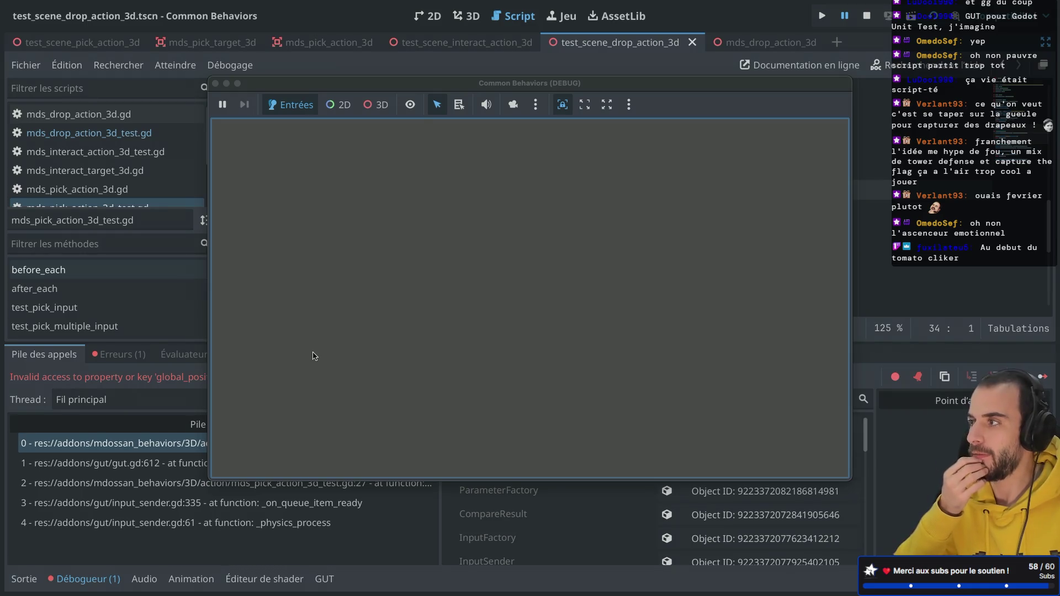
left_click(216, 84)
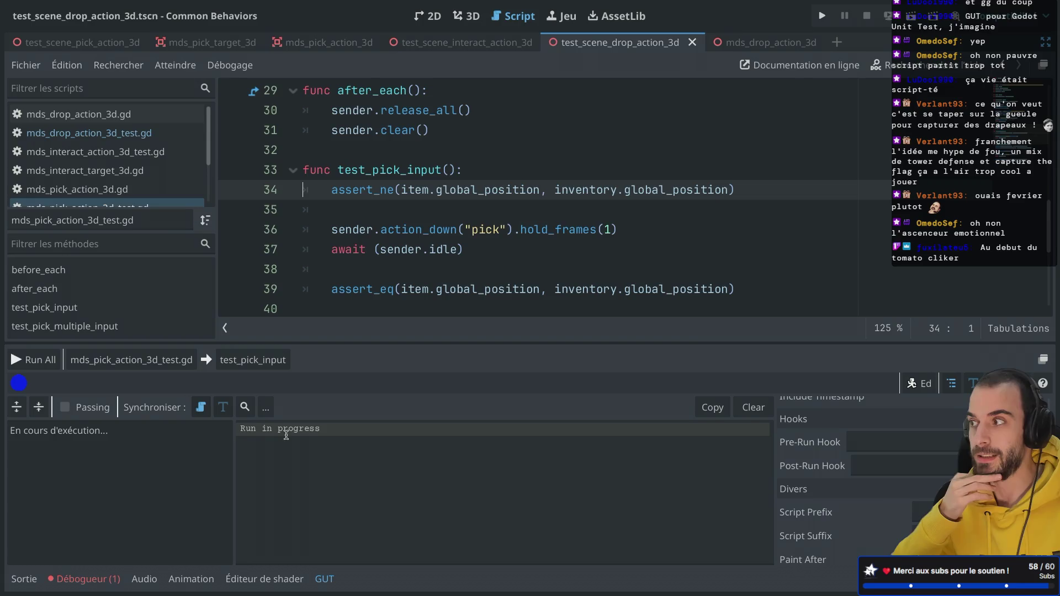
left_click(102, 581)
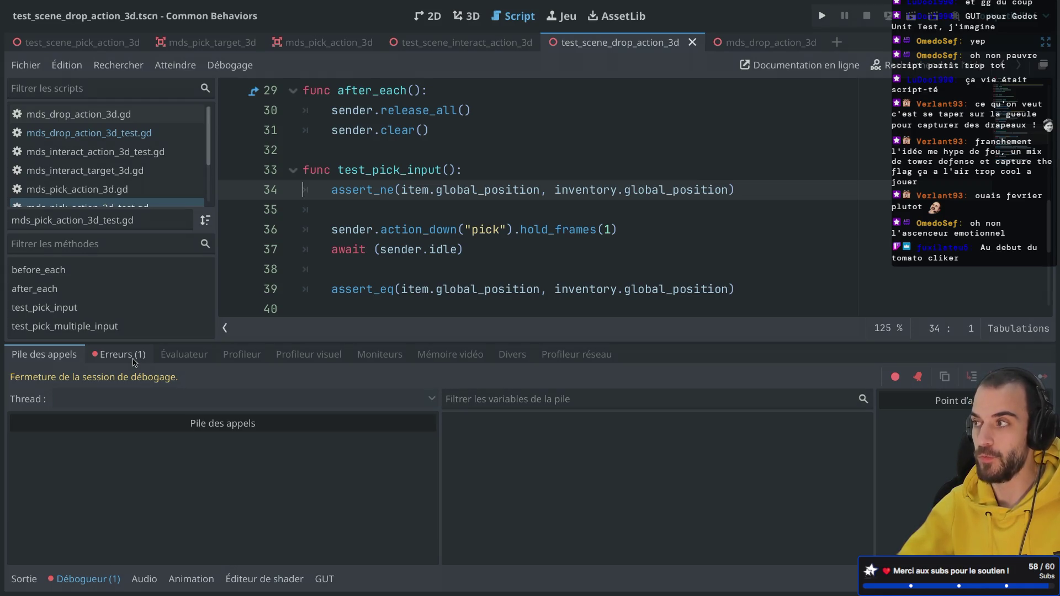
Inspect the error where test_pick_input line 34 accessed 'global_position' on Nil, tracing it to before_each
left_click(134, 361)
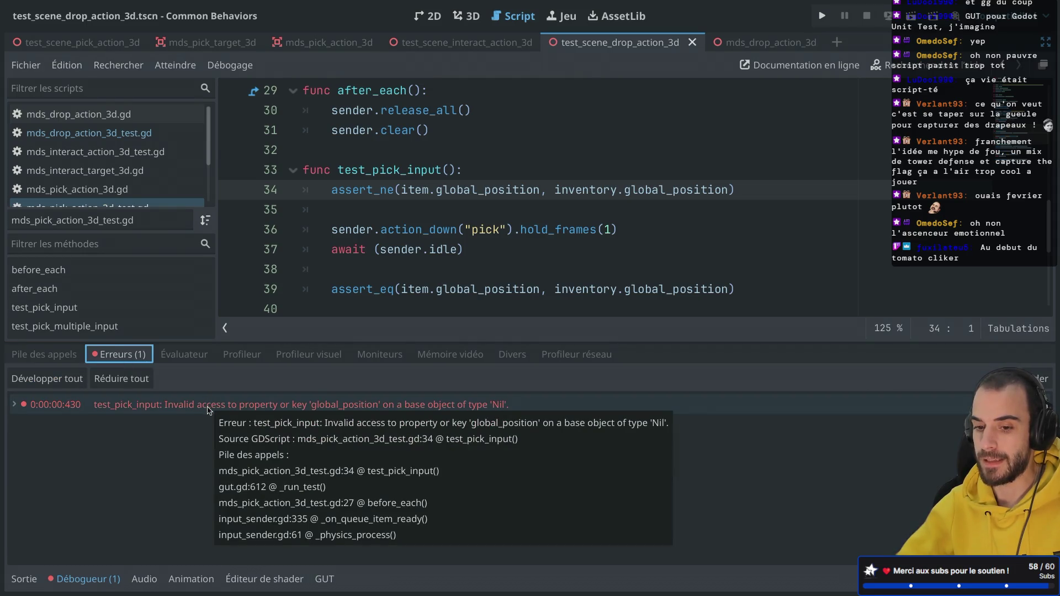
left_click(209, 409)
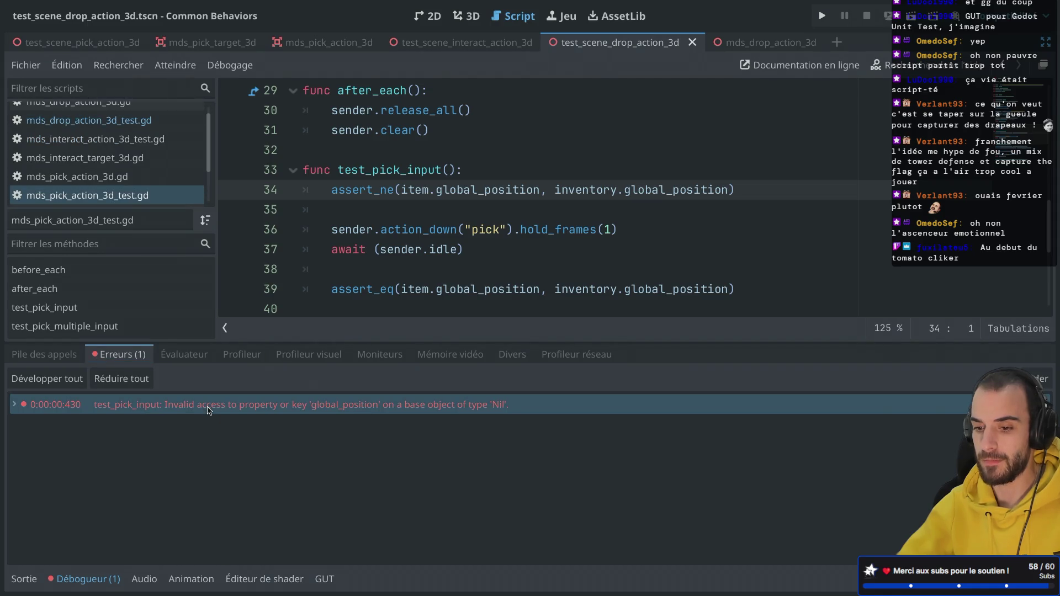
mouse_move(284, 416)
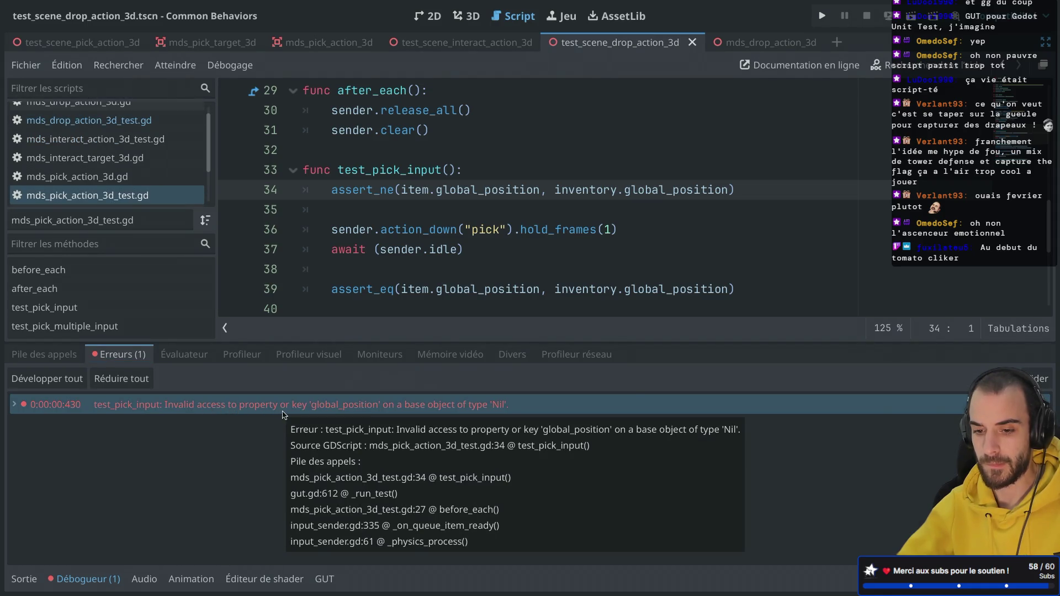
scroll(350, 267, "down", 2)
scroll(350, 267, "up", 3)
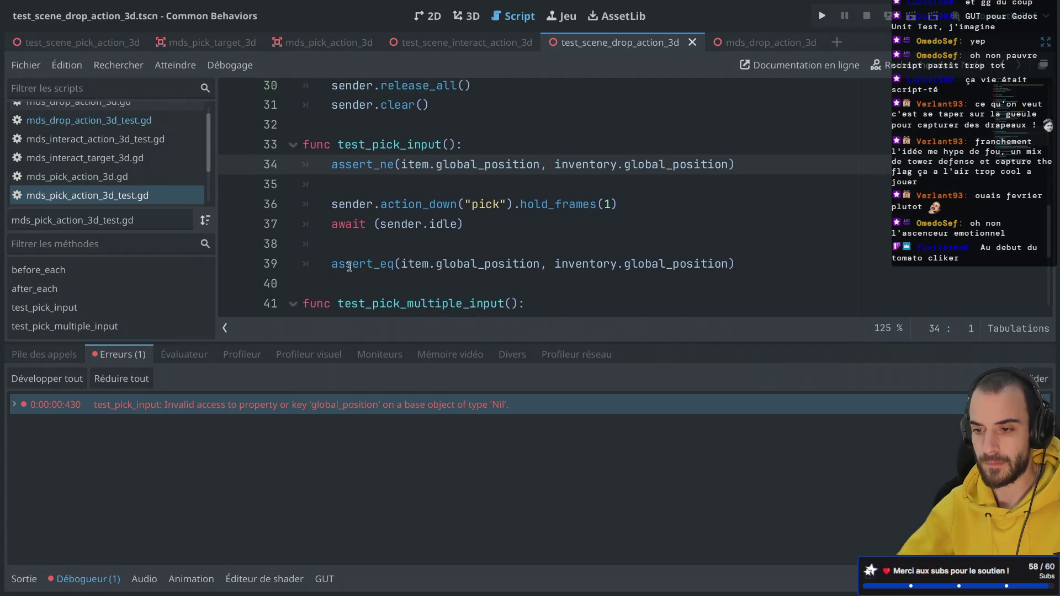
scroll(350, 267, "up", 4)
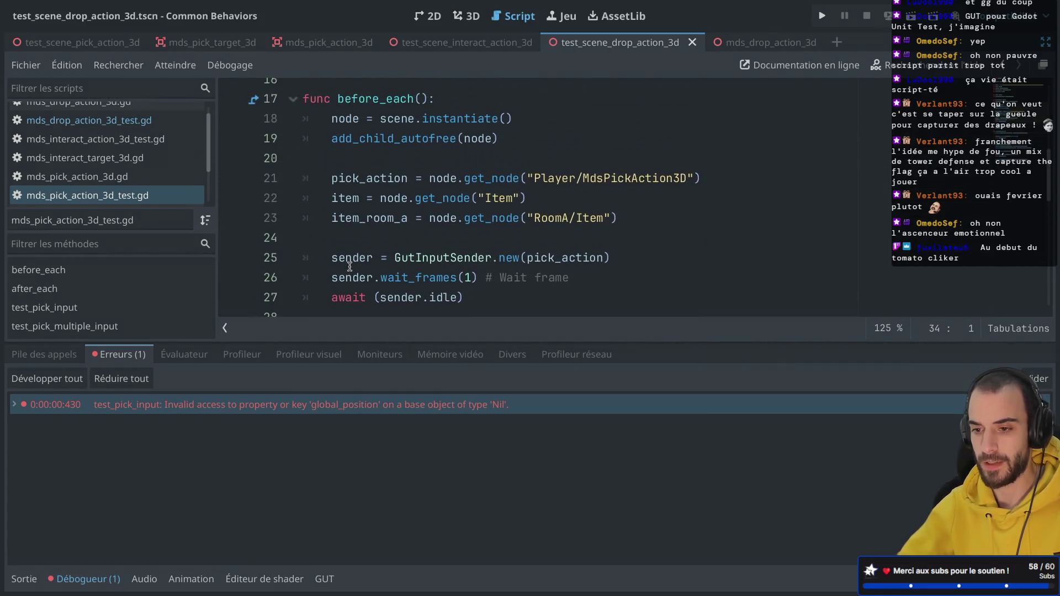
scroll(349, 266, "down", 6)
scroll(350, 266, "up", 6)
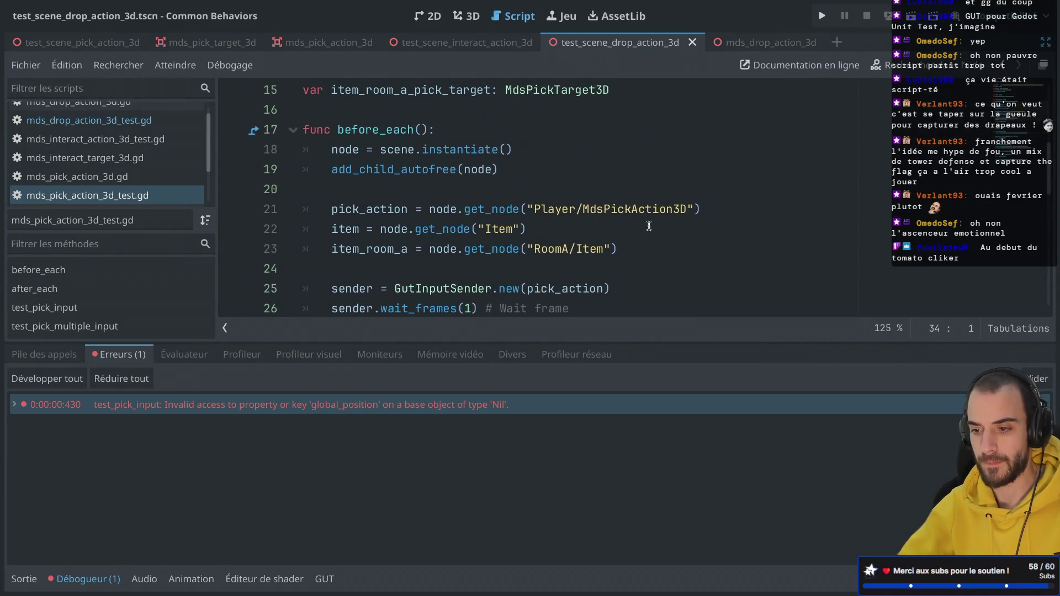
Duplicate the pick_action assignment line 21 onto line 22 in before_each
left_click(713, 205)
left_click_drag(713, 203, 711, 194)
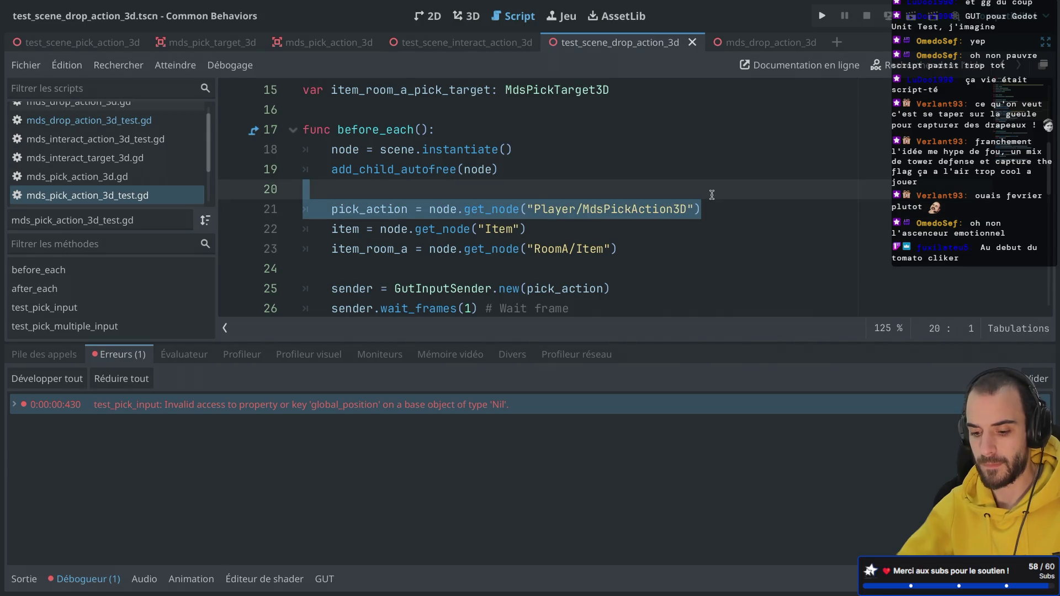
key("ctrl+c")
key("Right")
key("ctrl+v")
Change line 22 to inventory = node.get_node("Player/Inventory") and rerun the pick test file, passing 2/2
double_click(386, 227)
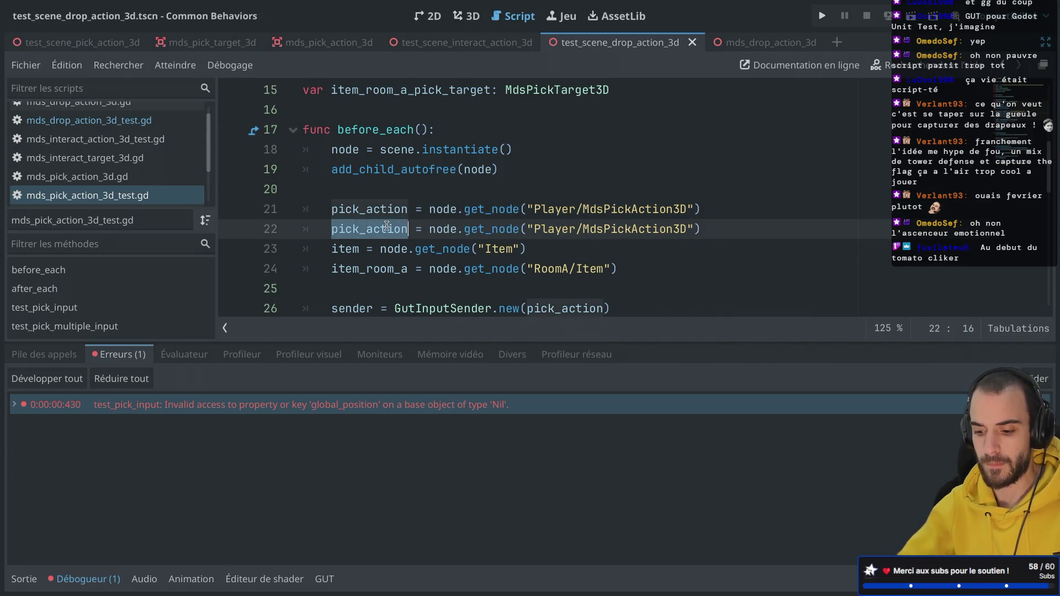
type("inventory")
left_click(601, 228)
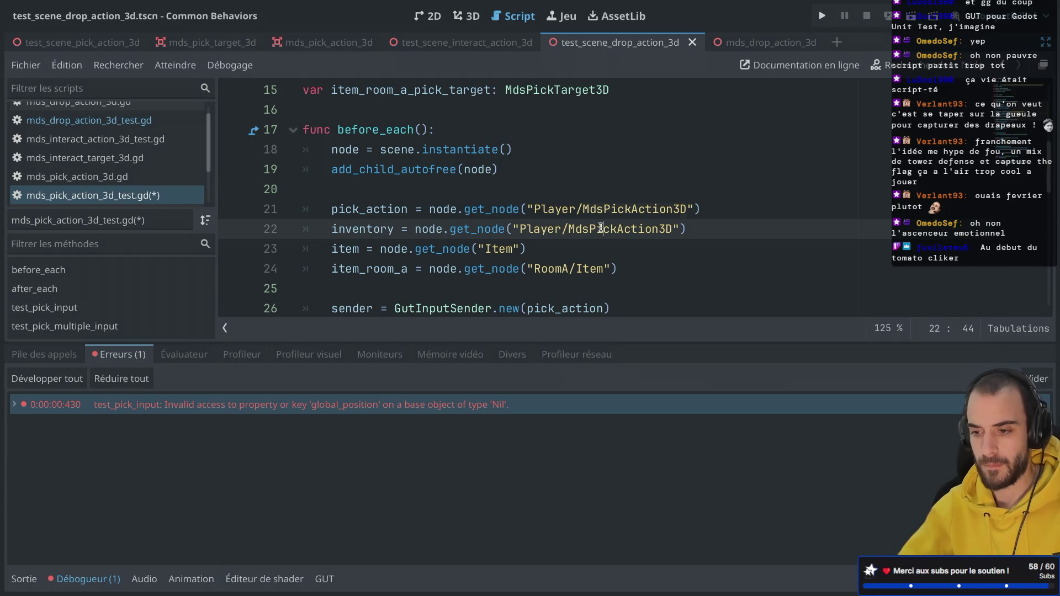
double_click(600, 228)
type("Inventory")
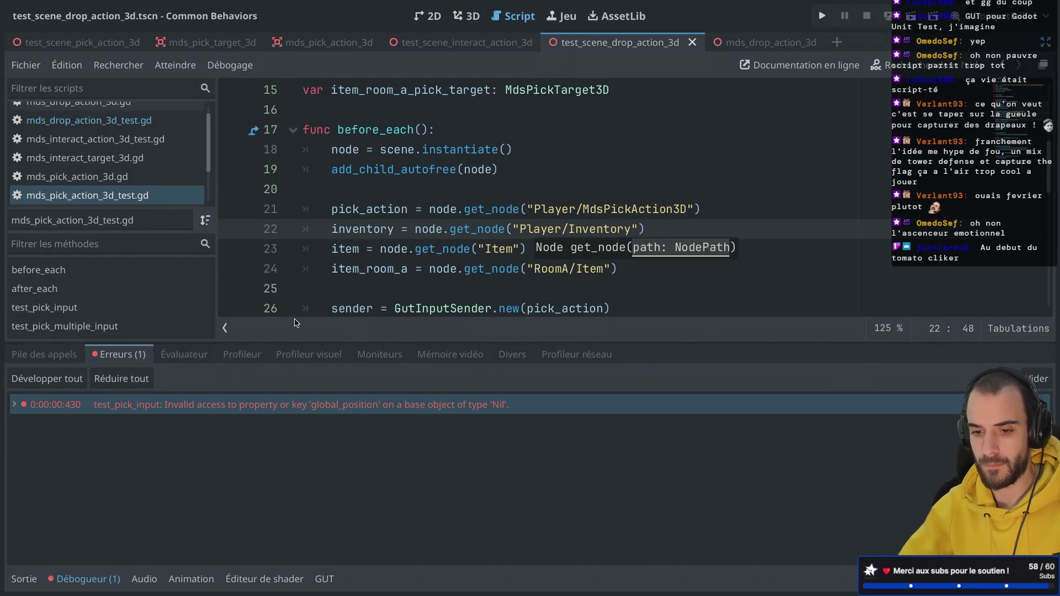
left_click(324, 578)
left_click(171, 377)
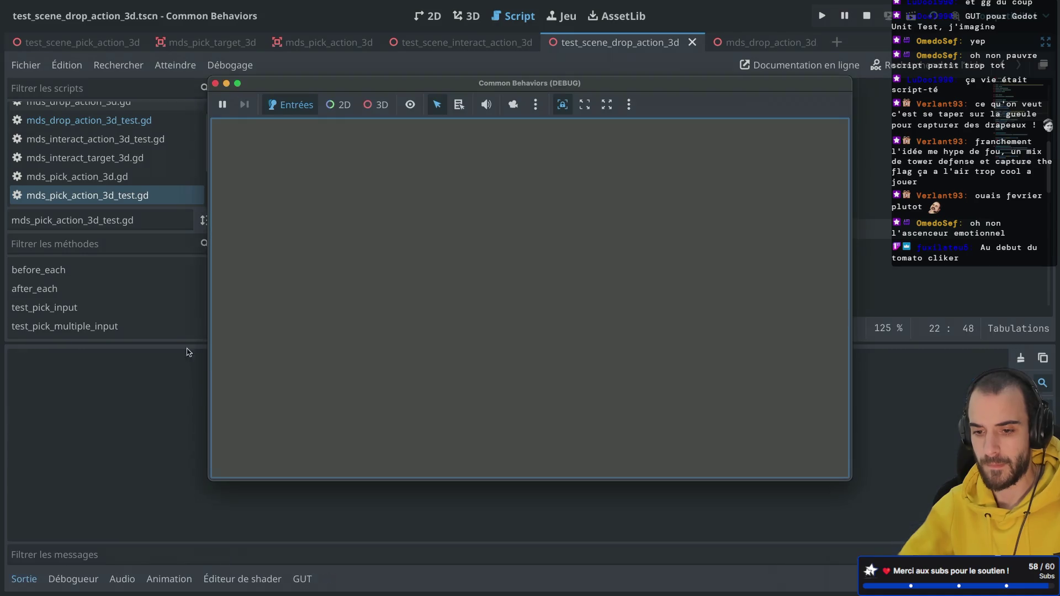
Run the full GUT suite and review the log: 8/9 pass, test_pick_input fails at line 40
left_click(216, 84)
left_click(32, 359)
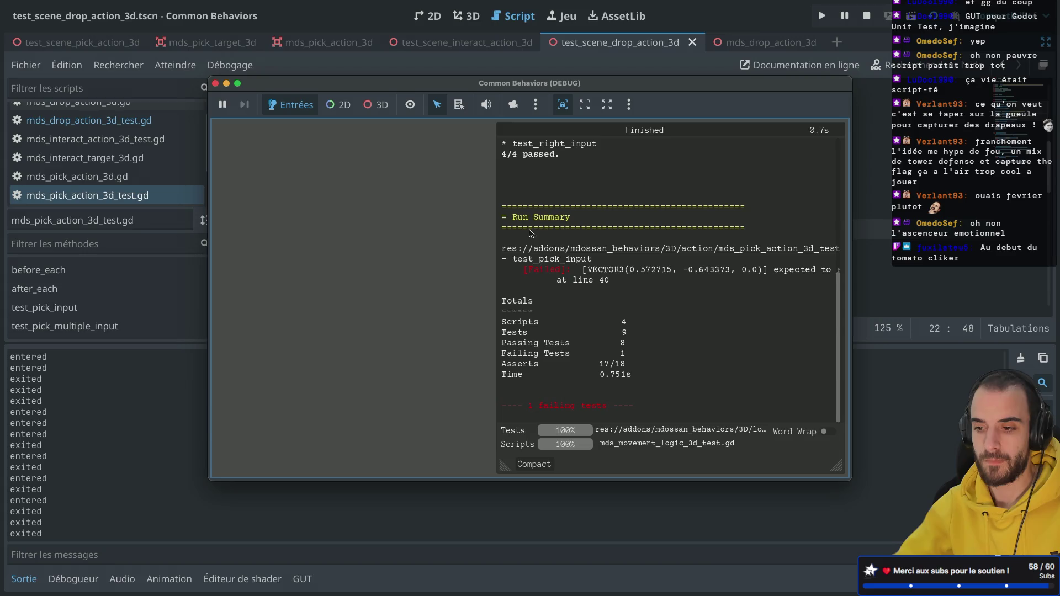
scroll(544, 256, "up", 5)
scroll(543, 256, "down", 4)
scroll(544, 256, "up", 4)
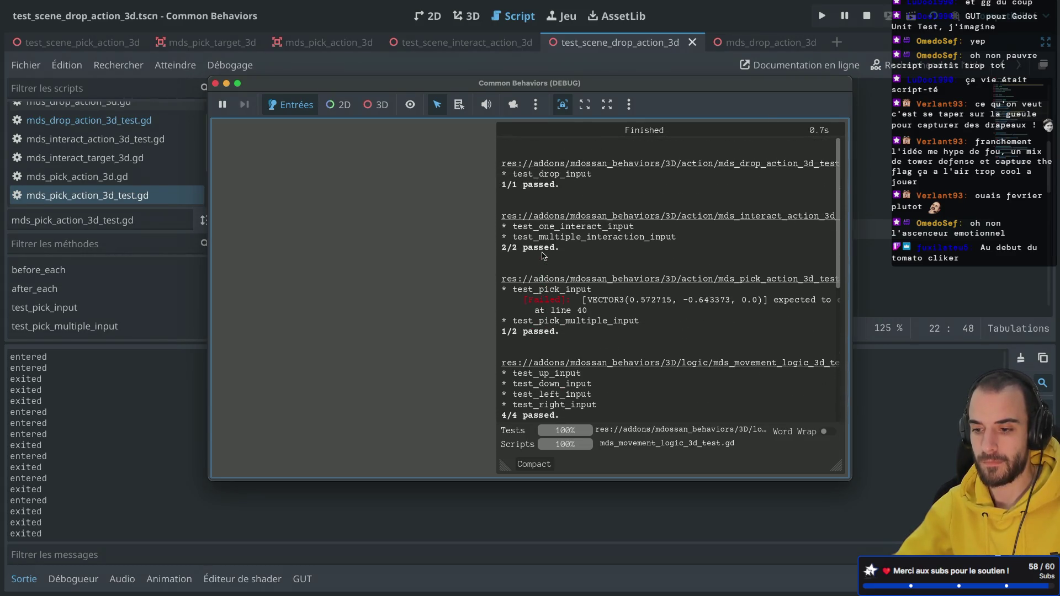
left_click(216, 84)
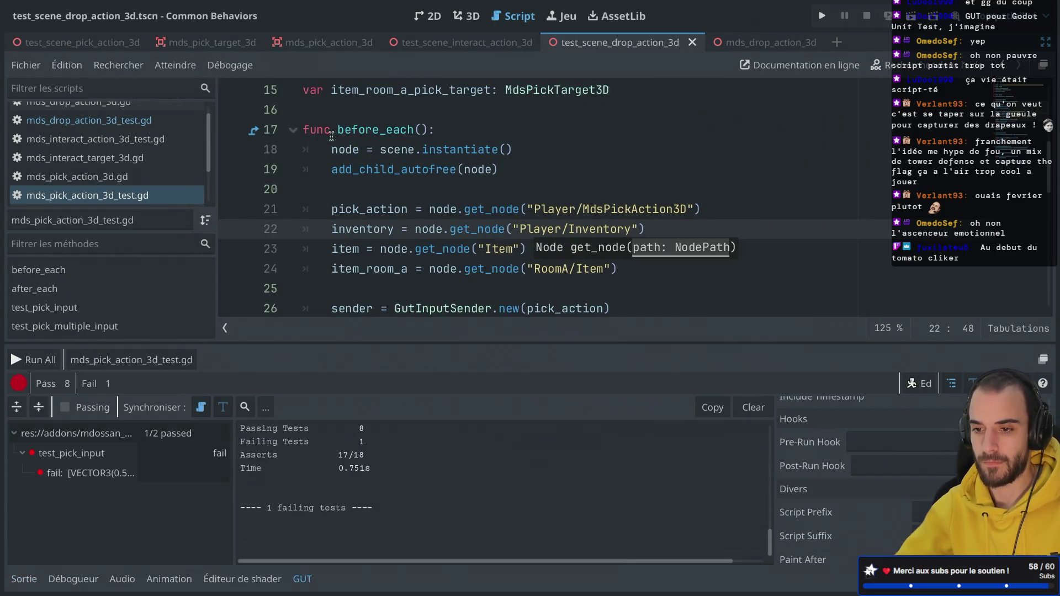
scroll(371, 171, "down", 2)
scroll(371, 172, "down", 3)
left_click(431, 129)
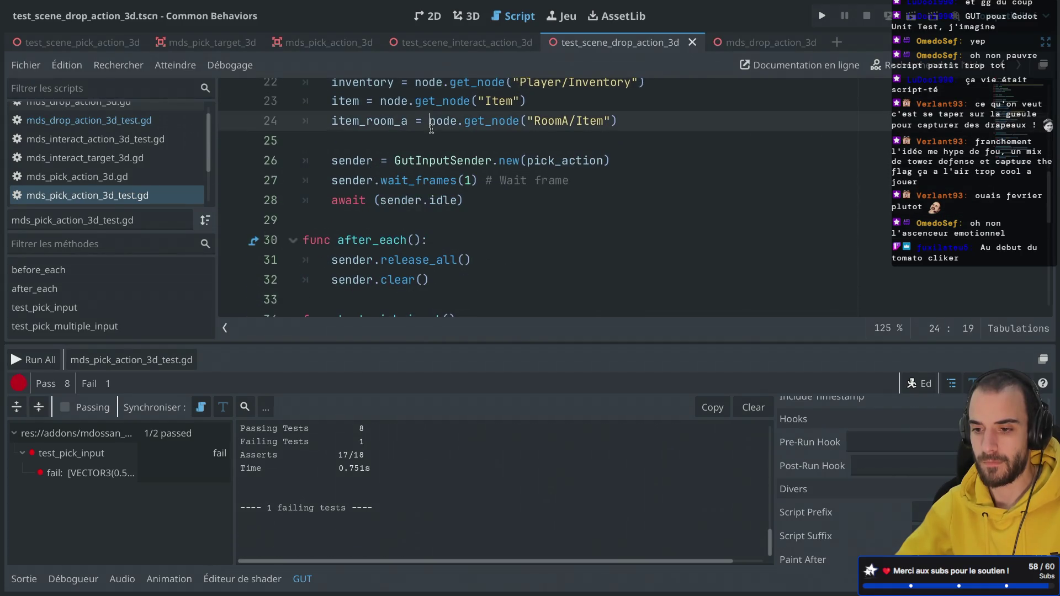
left_click(431, 224)
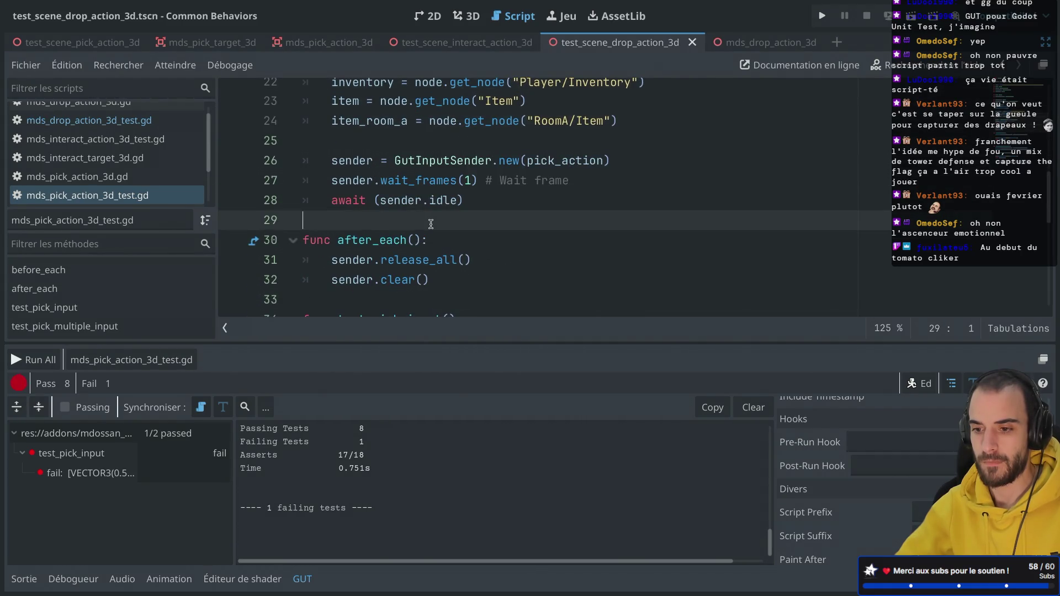
mouse_move(440, 267)
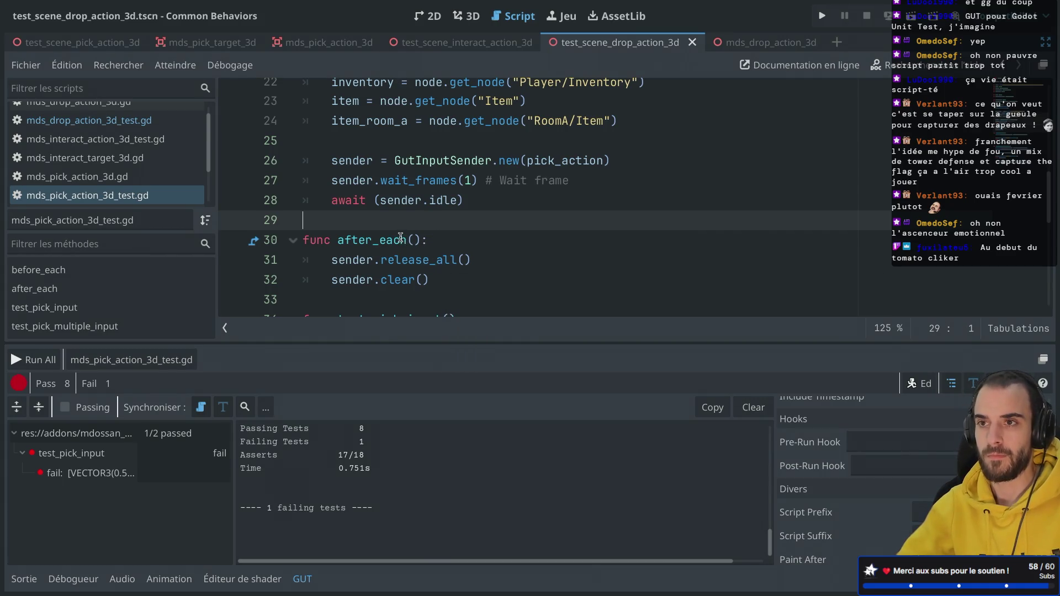
scroll(412, 216, "down", 5)
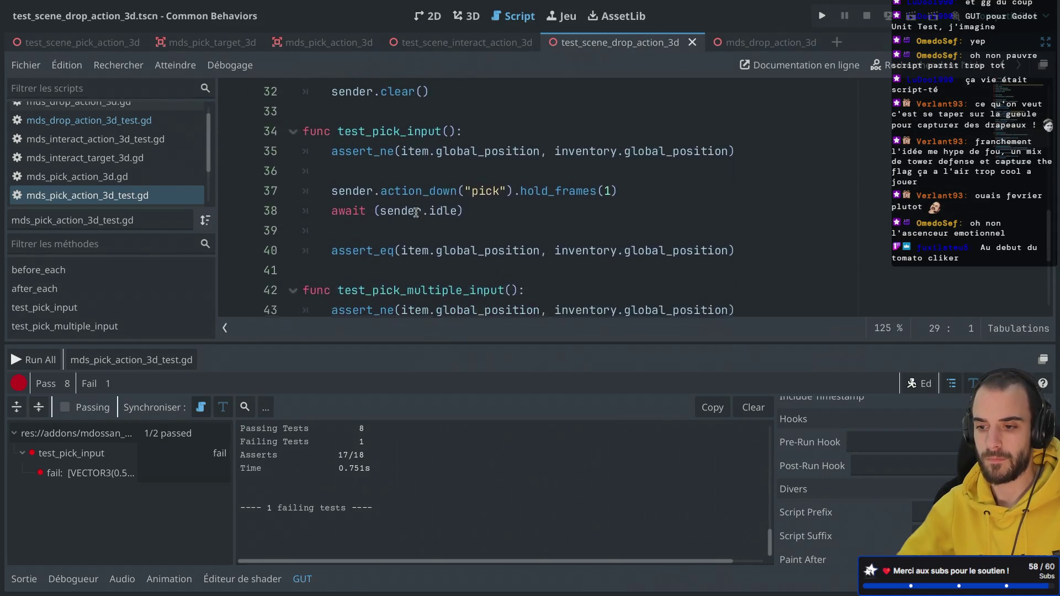
scroll(416, 212, "down", 3)
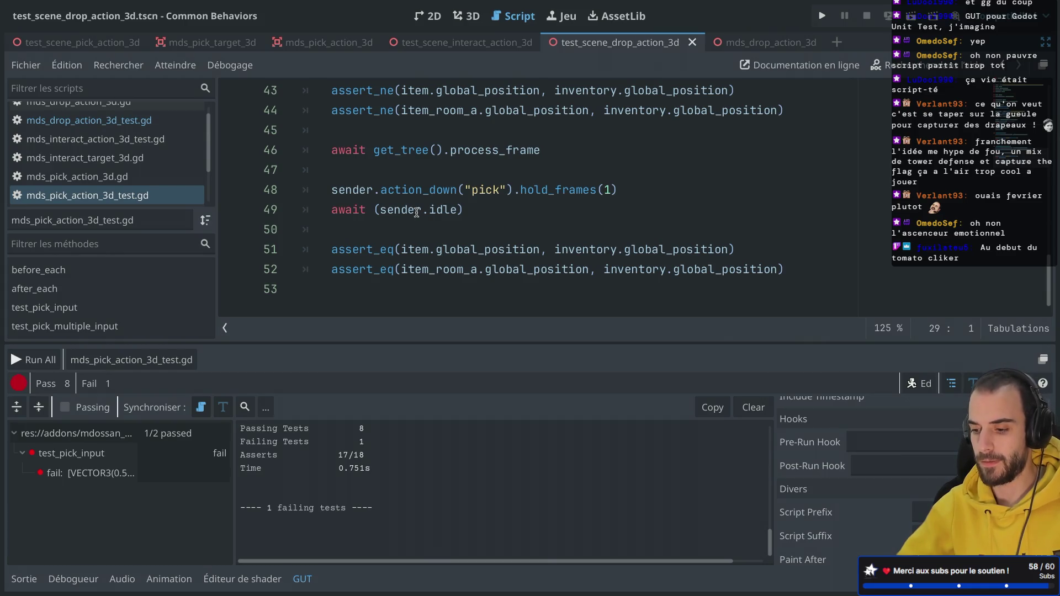
scroll(840, 500, "down", 1)
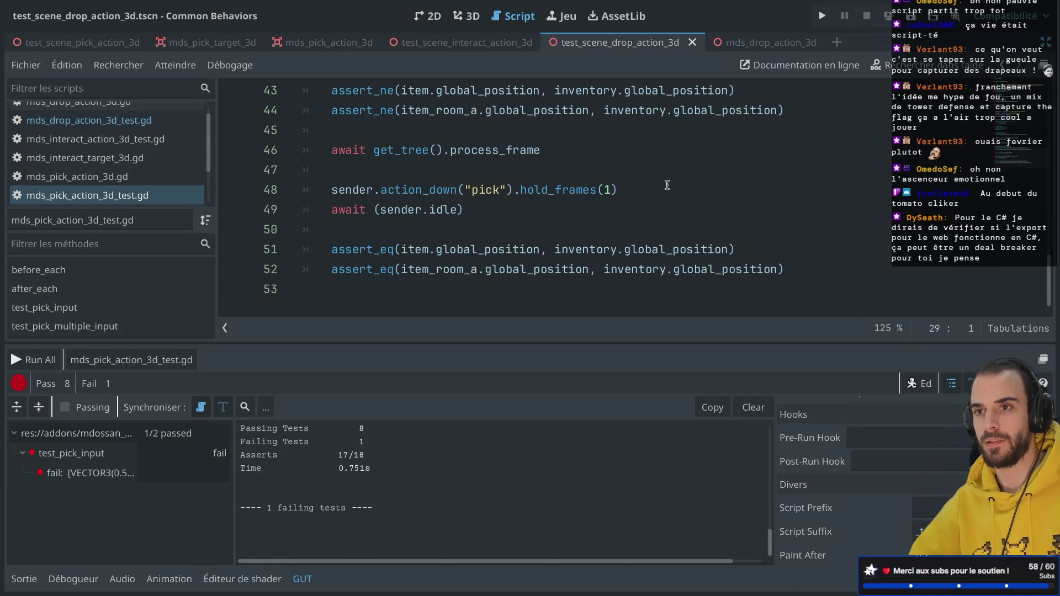
Search Google for 'godot c# web export' in a new Safari tab
key("ctrl+Right")
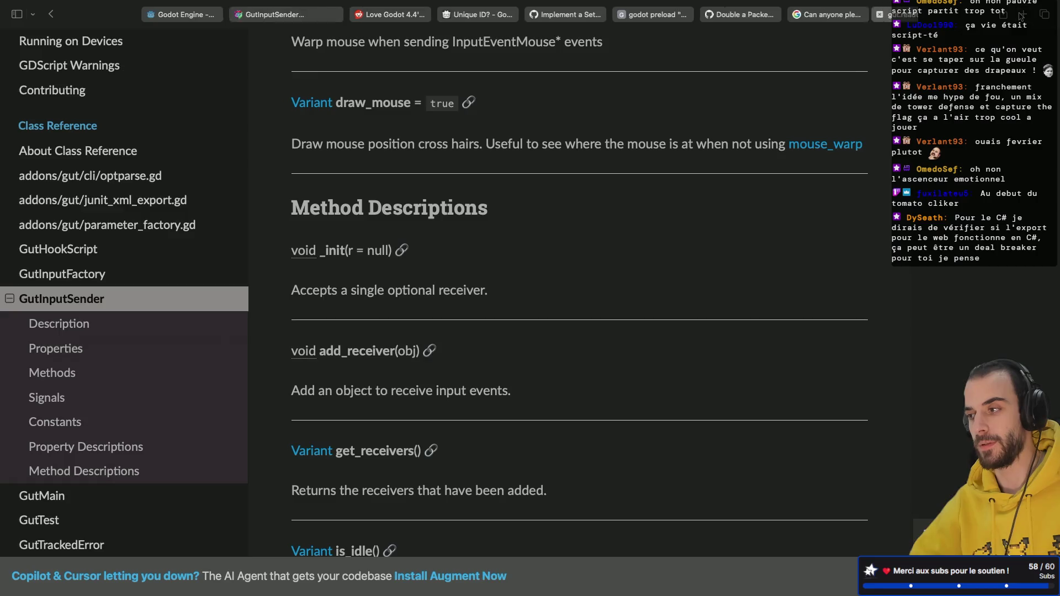
left_click(1021, 15)
type("godot c#")
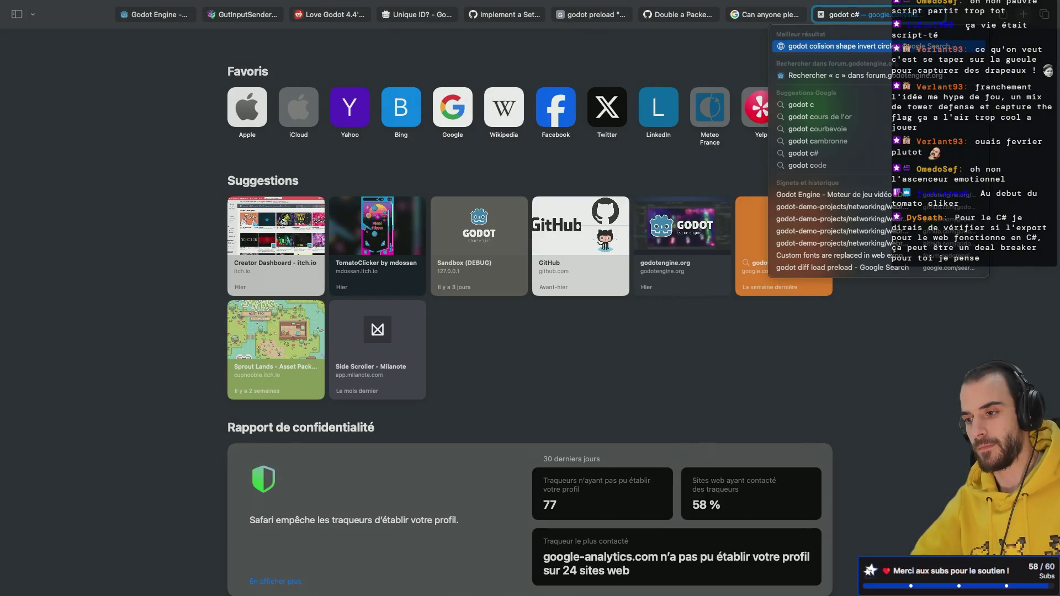
type(" web exp")
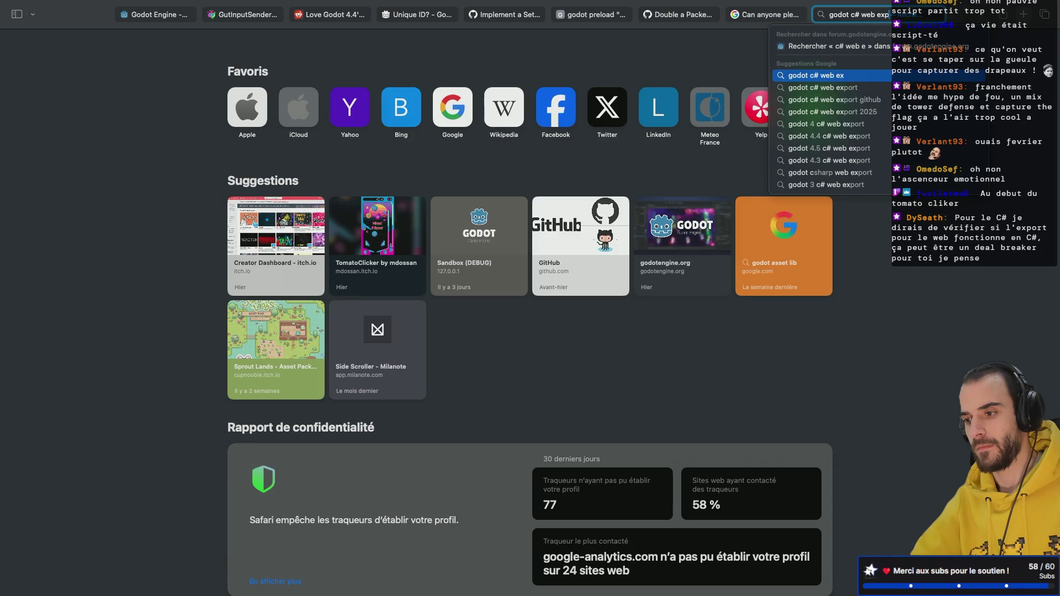
type("ort")
key("Return")
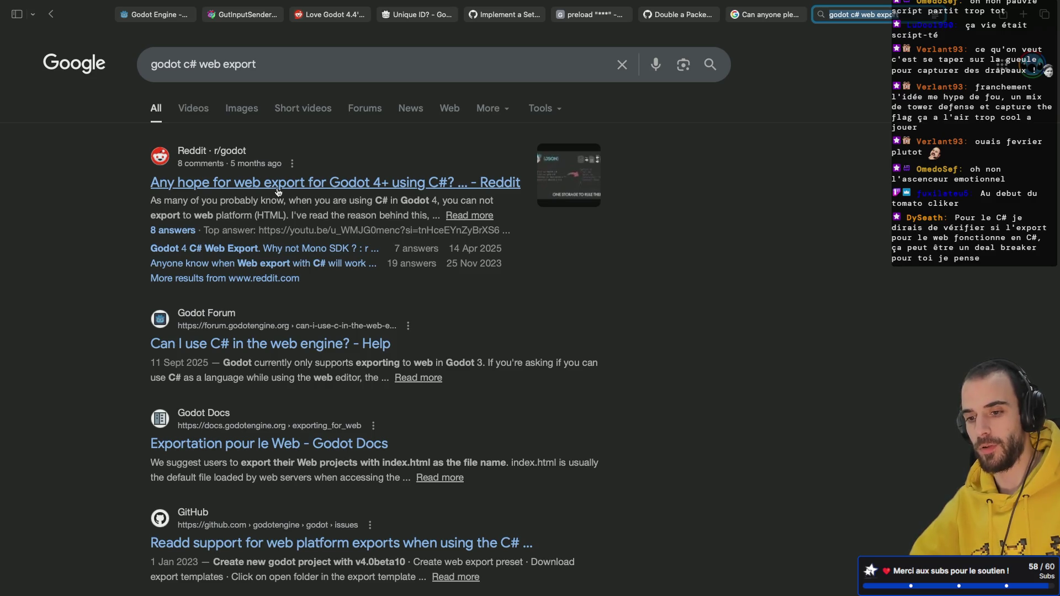
Read the Reddit thread 'Any hope for web export for Godot 4+ using C#?' and go back
left_click(394, 185)
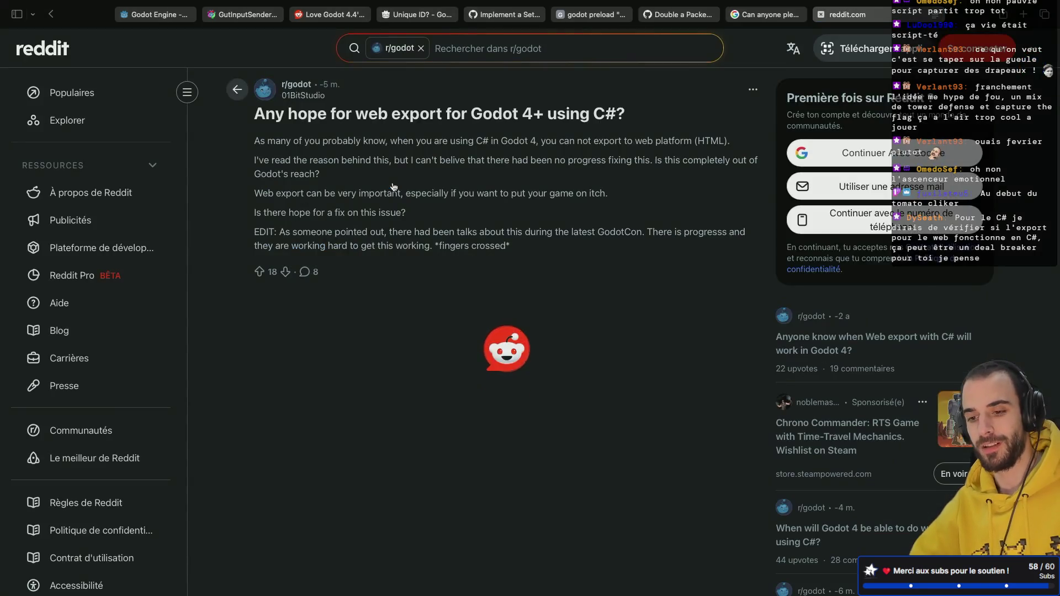
scroll(351, 227, "down", 1)
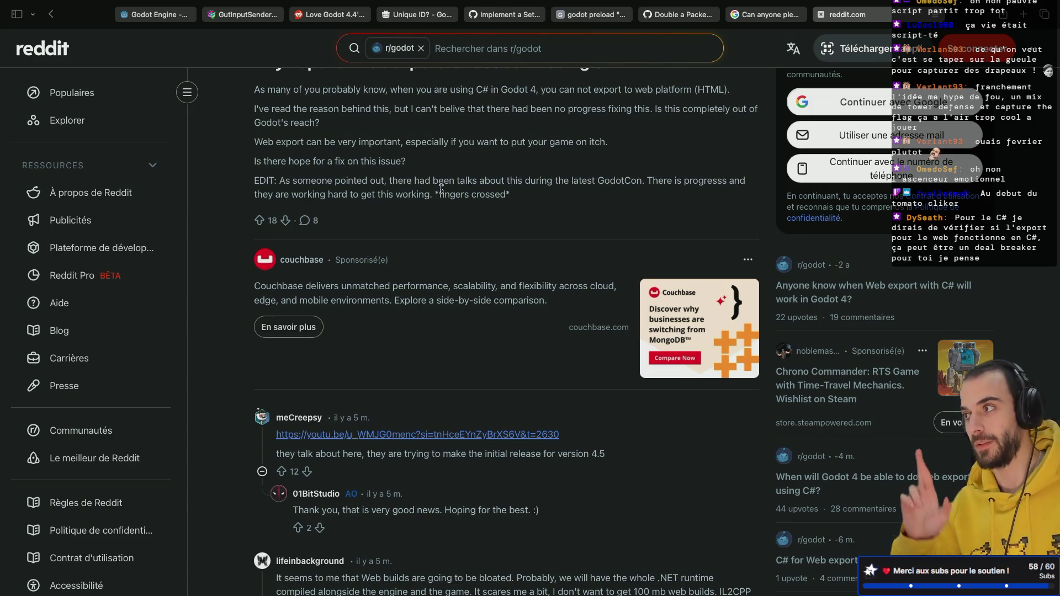
key("alt+Left")
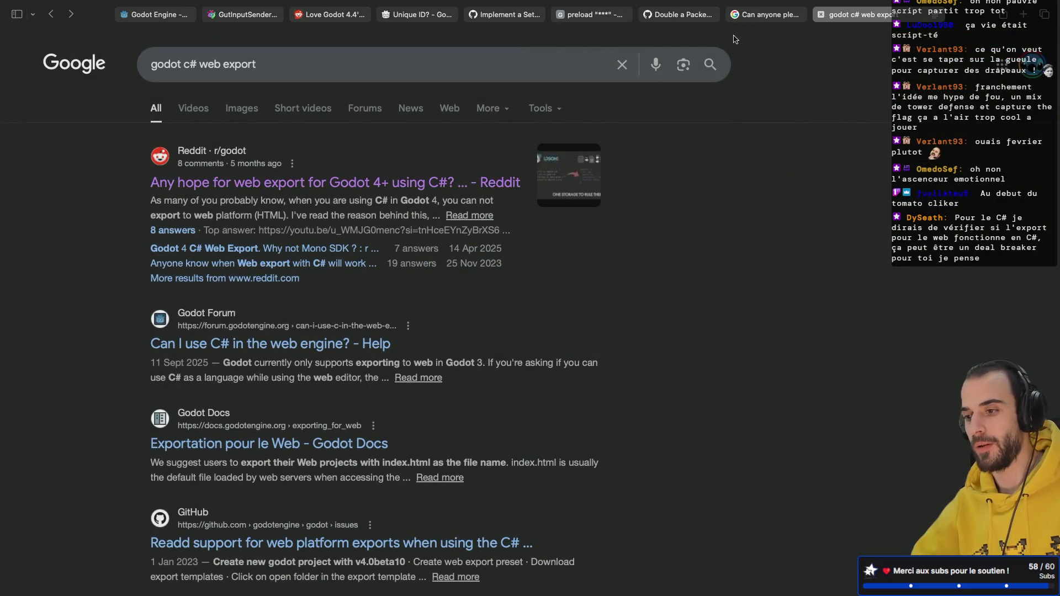
Replace the Google query with 'godot gut flaky test' and run the search
scroll(439, 185, "down", 1)
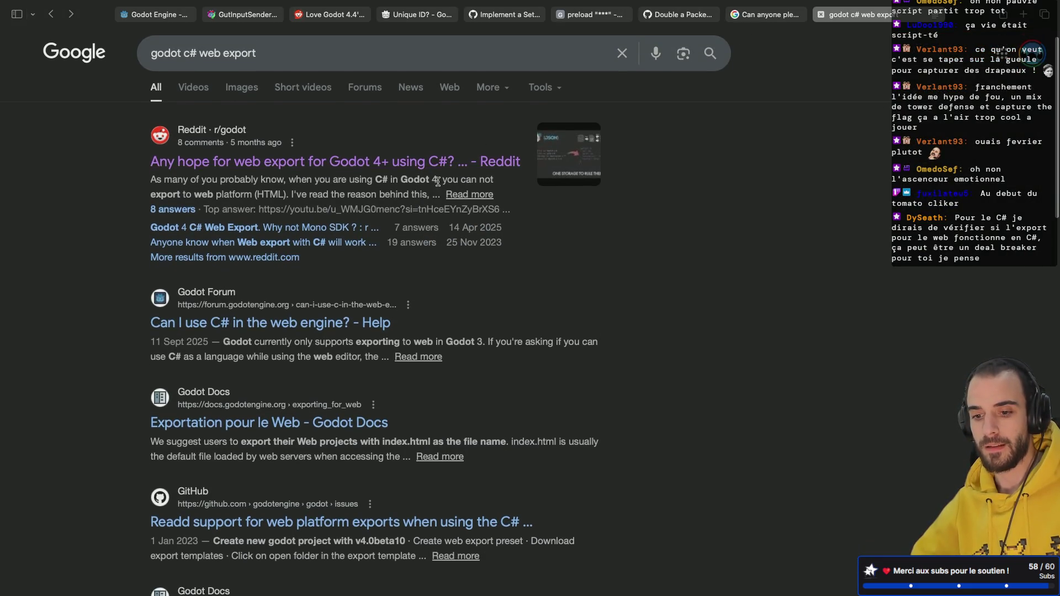
scroll(439, 186, "up", 1)
left_click(305, 65)
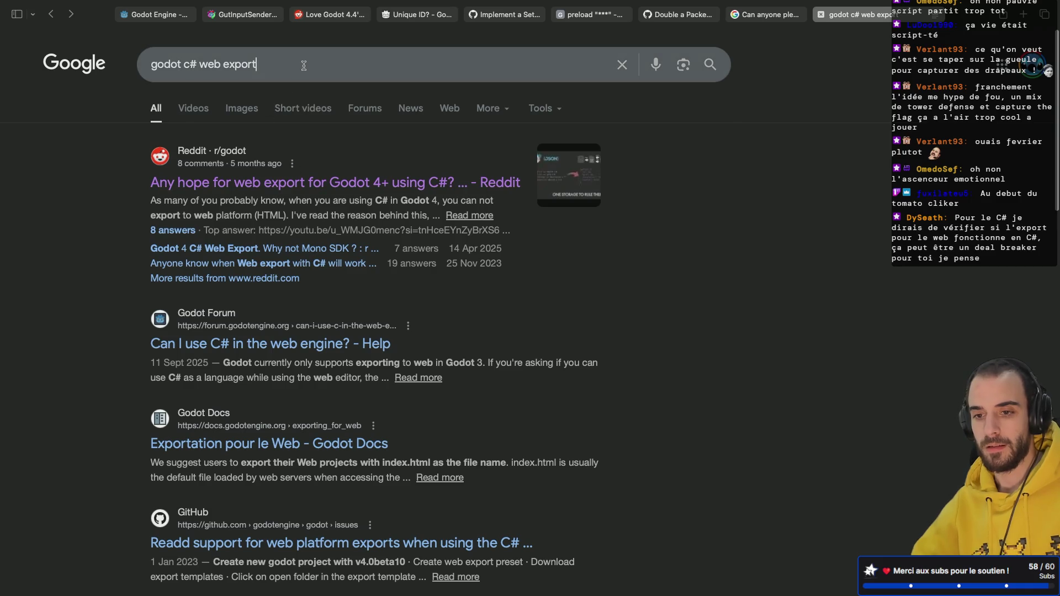
key("ctrl+a")
type("godot gut flaky tw")
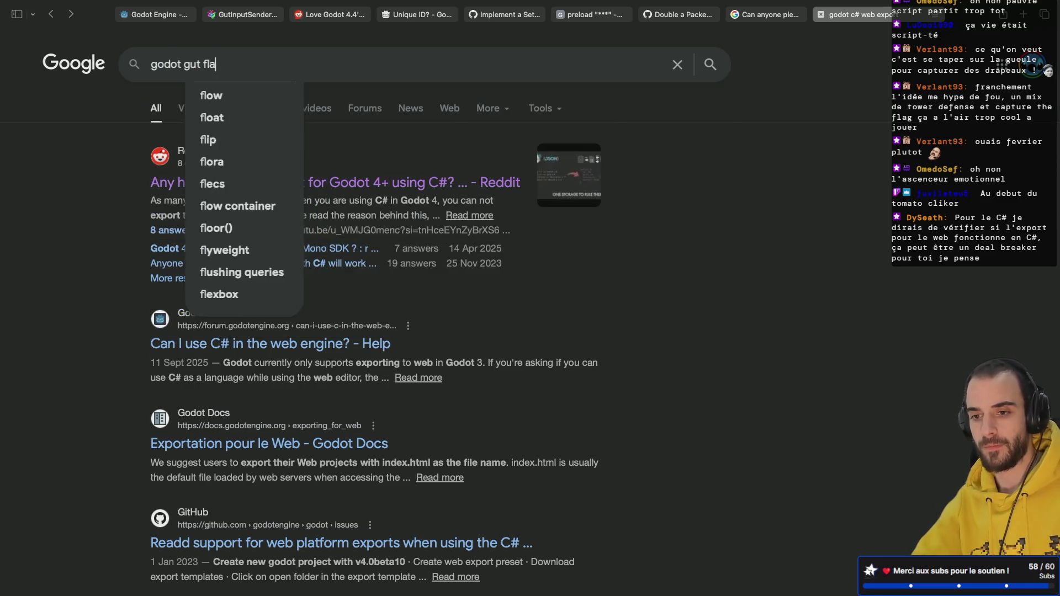
key("BackSpace")
type("est")
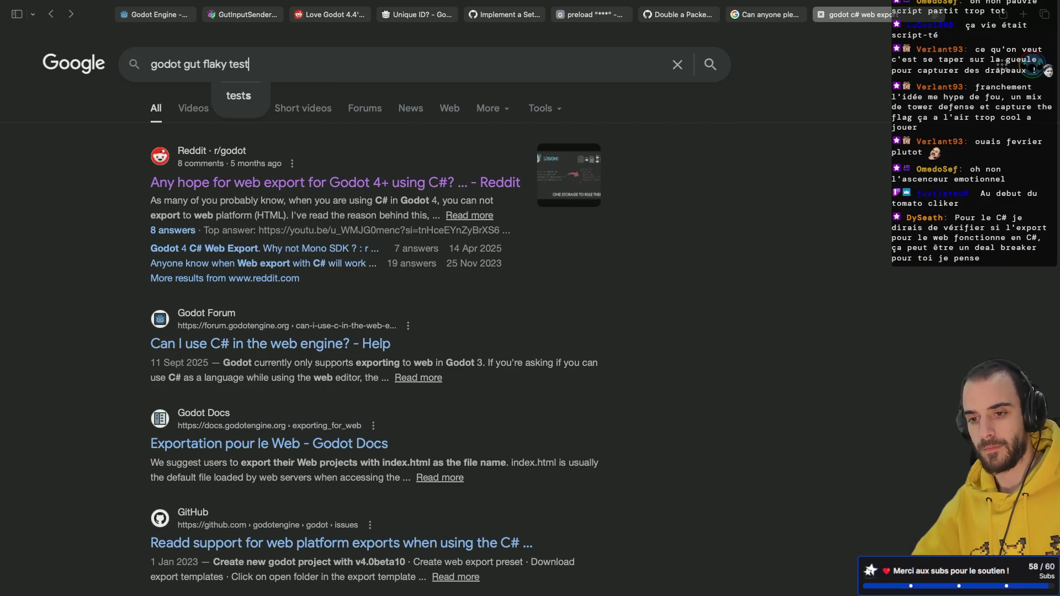
key("Return")
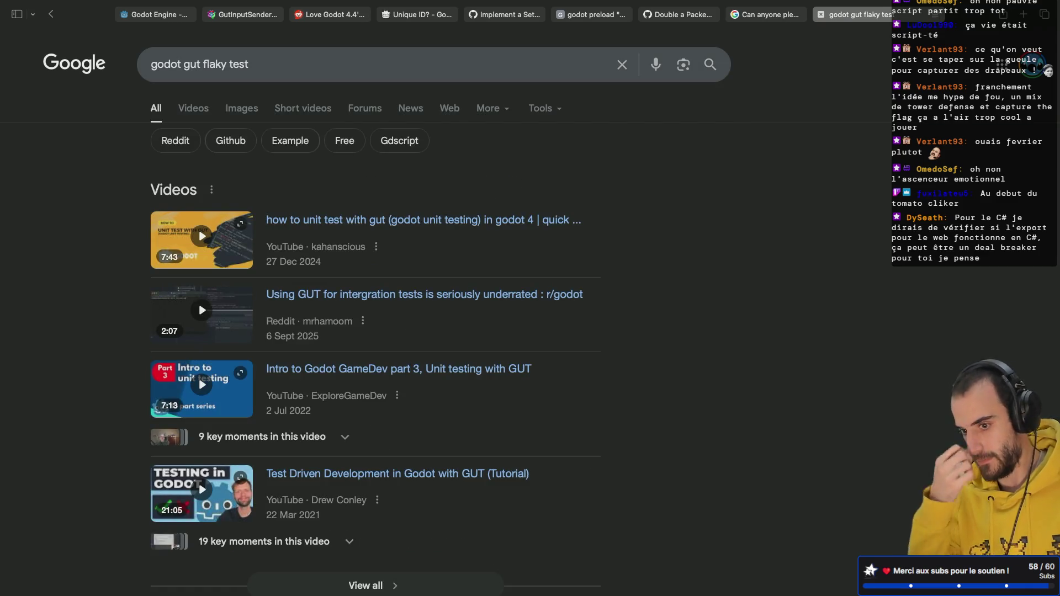
Skim the flaky-test search results, then switch back to the Godot editor
scroll(375, 331, "down", 7)
scroll(376, 332, "down", 4)
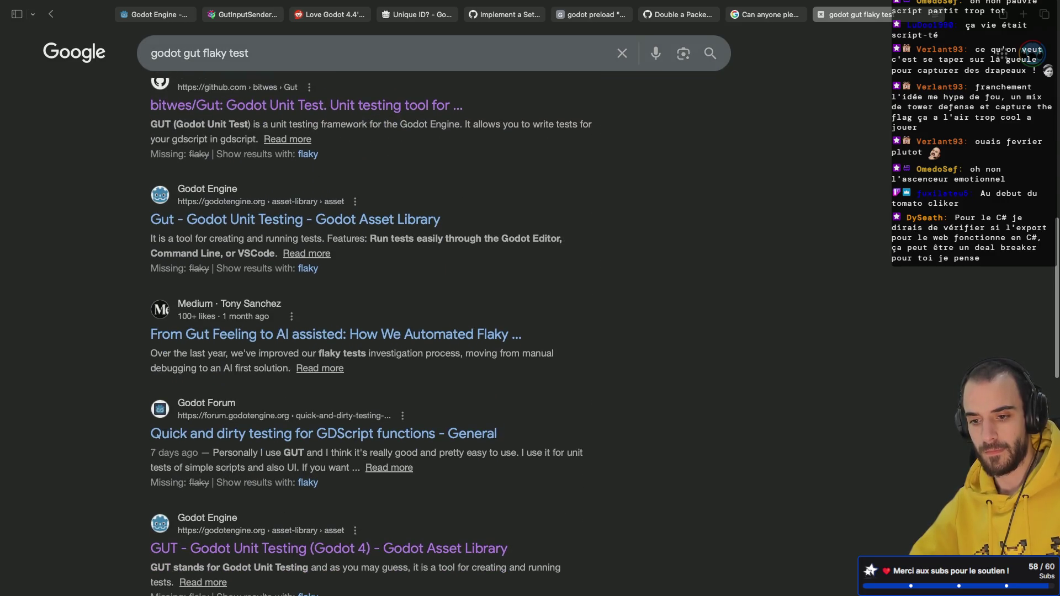
scroll(376, 331, "down", 4)
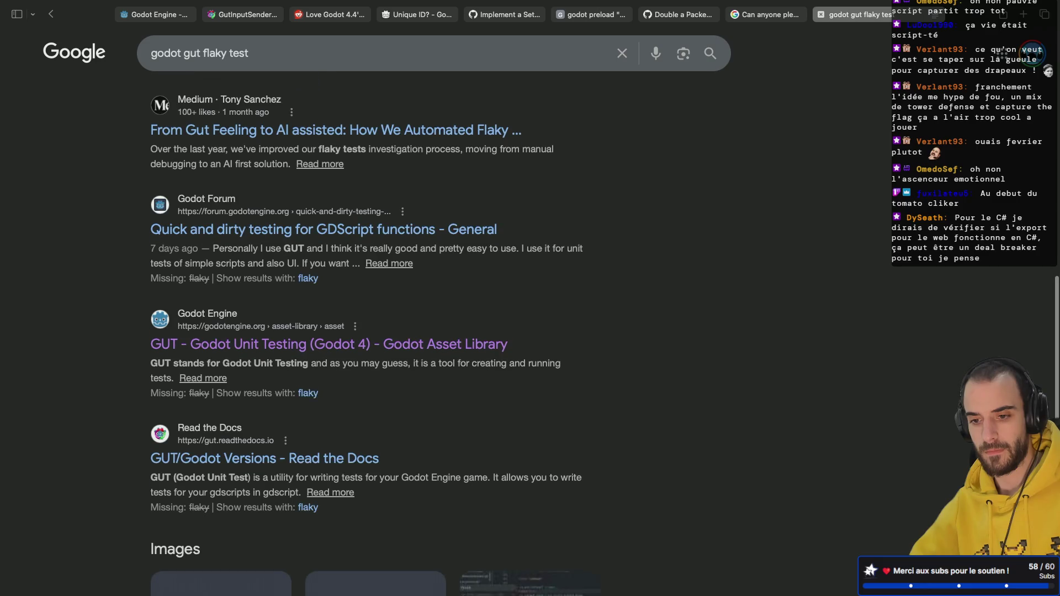
scroll(376, 331, "down", 1)
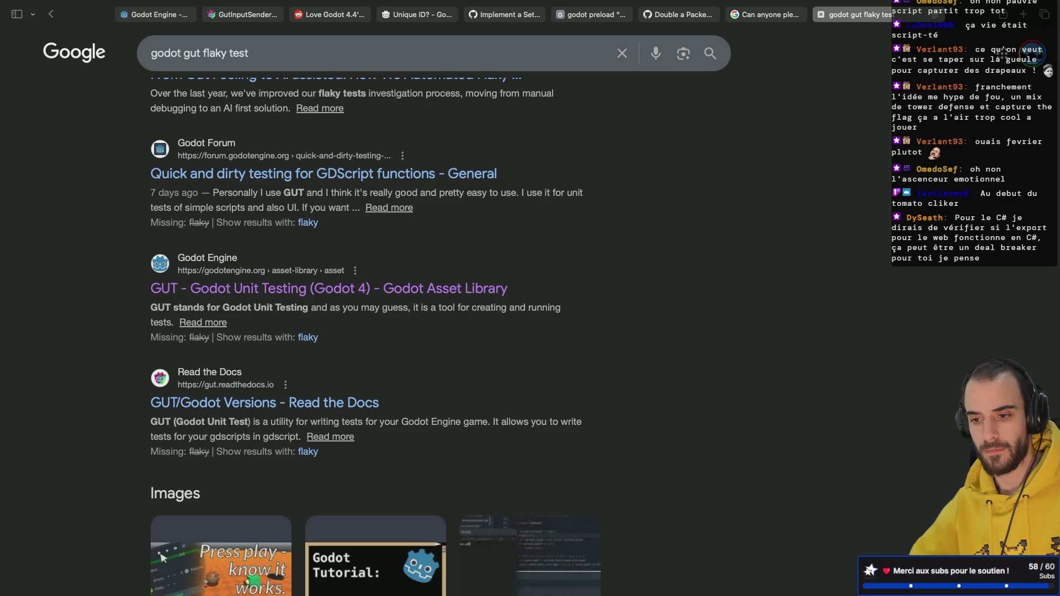
scroll(375, 337, "down", 1)
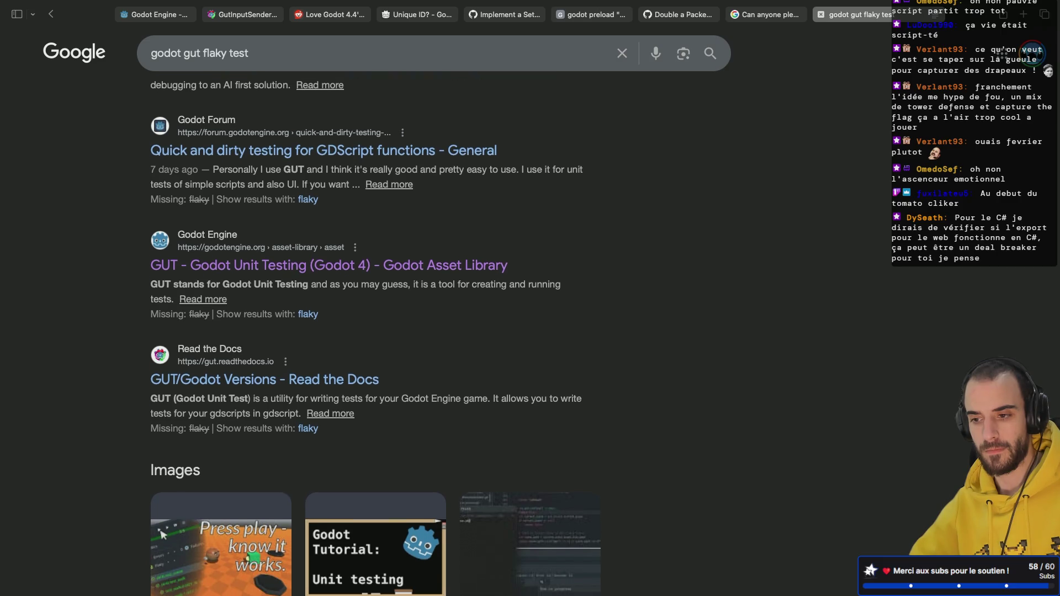
scroll(375, 331, "down", 2)
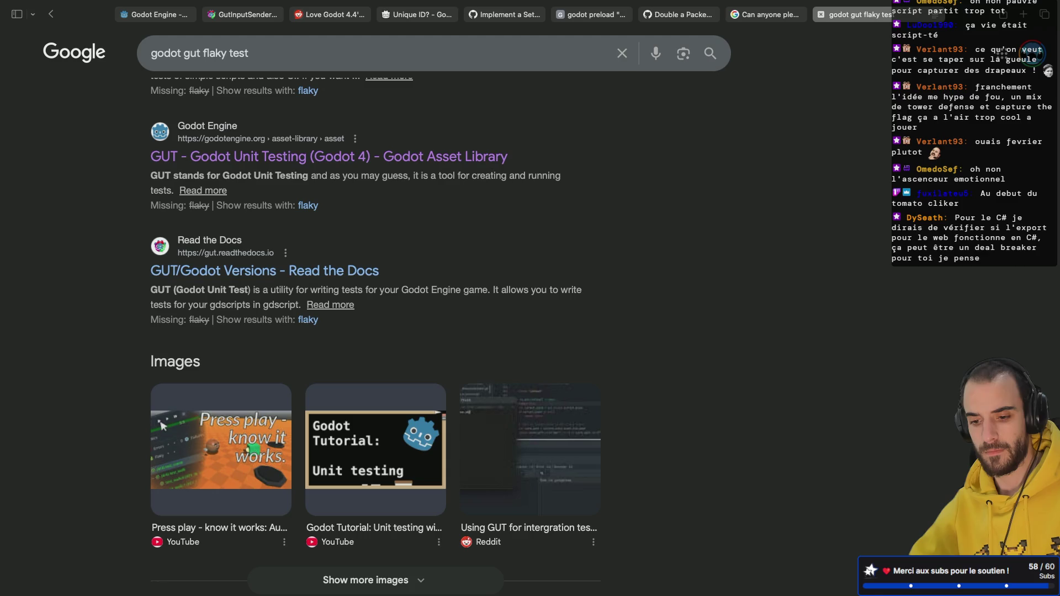
key("super+Tab")
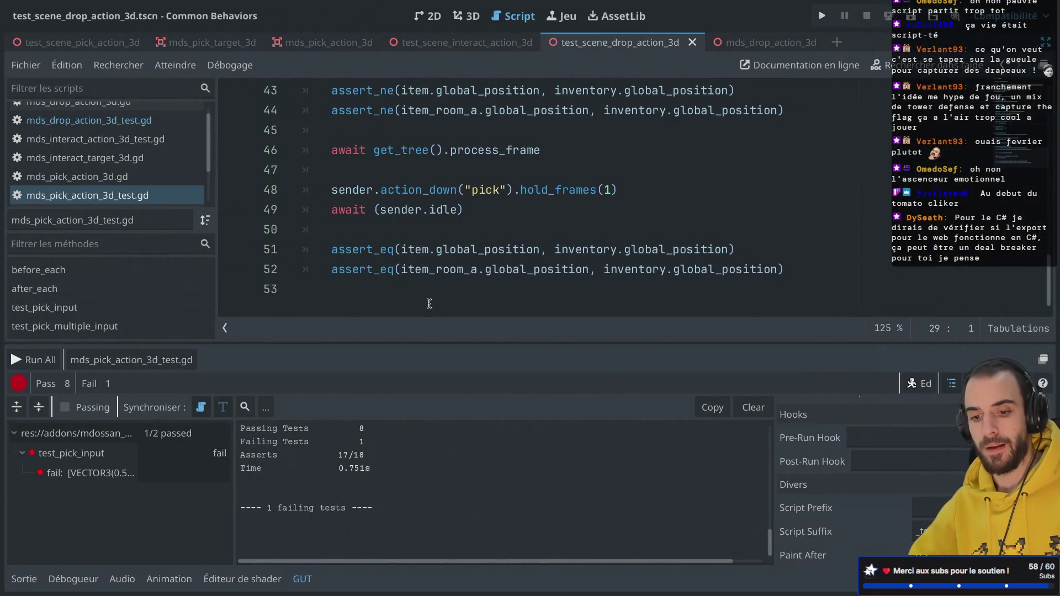
Run mds_pick_action_3d_test.gd alone (2/2 pass), then run the whole GUT suite
scroll(452, 236, "up", 10)
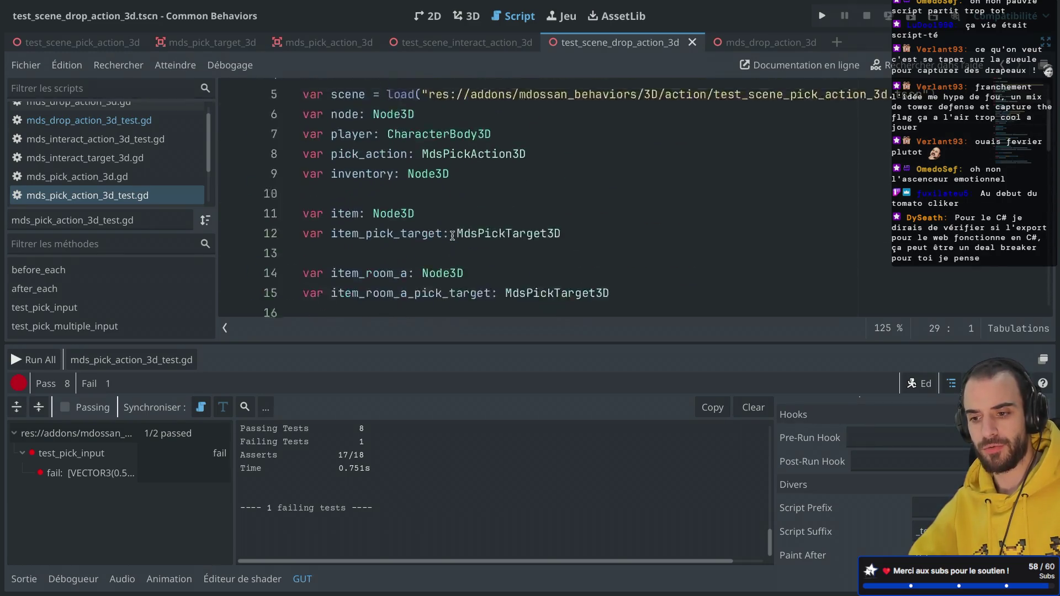
scroll(452, 236, "down", 2)
scroll(452, 236, "down", 4)
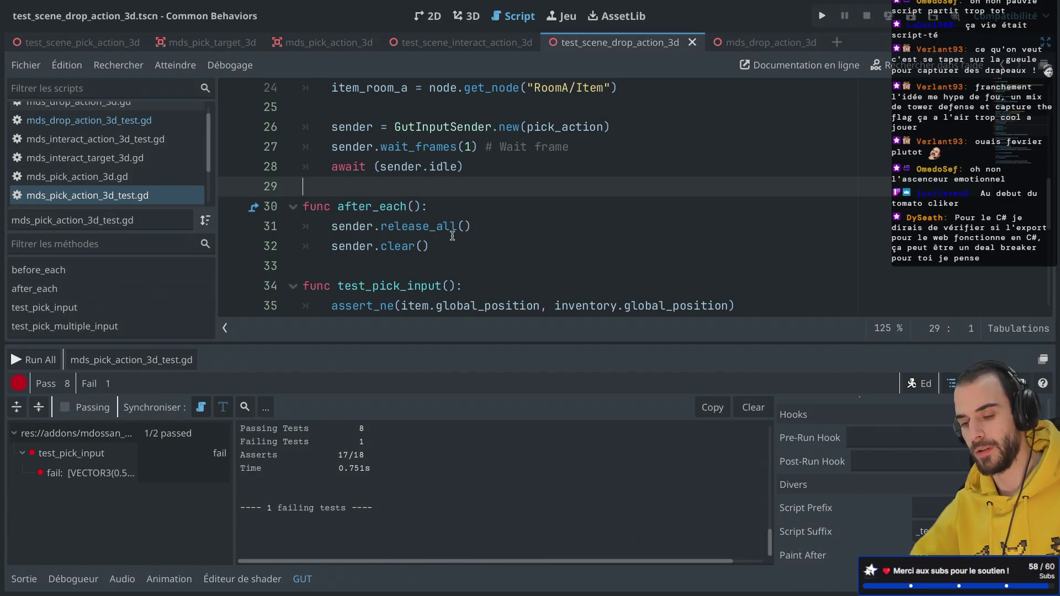
scroll(452, 236, "down", 3)
scroll(452, 236, "up", 1)
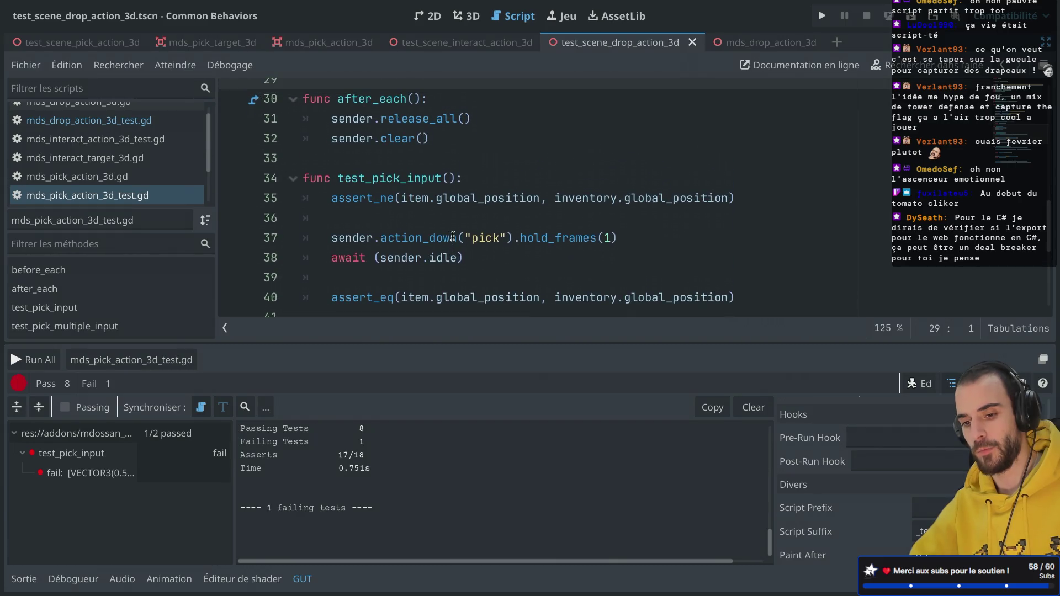
left_click(144, 363)
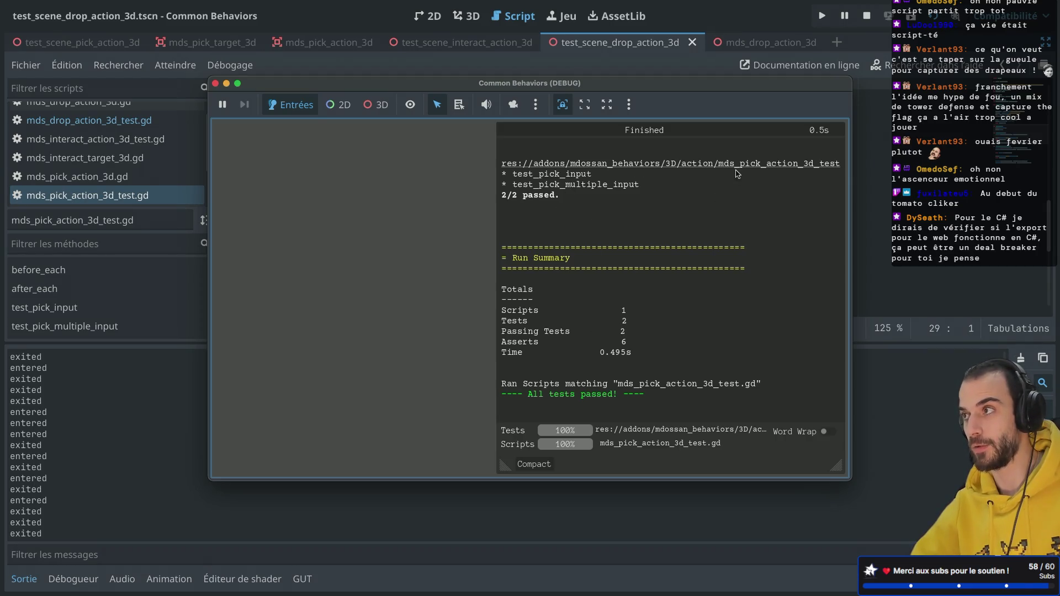
left_click(215, 82)
left_click(30, 366)
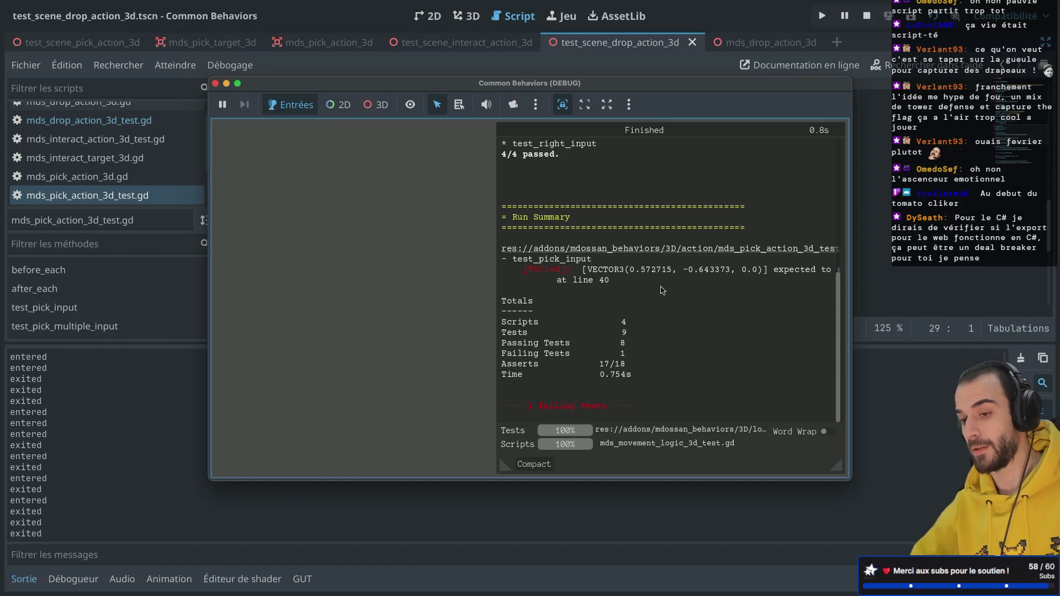
Close the results window and insert blank lines above before_each
left_click(215, 83)
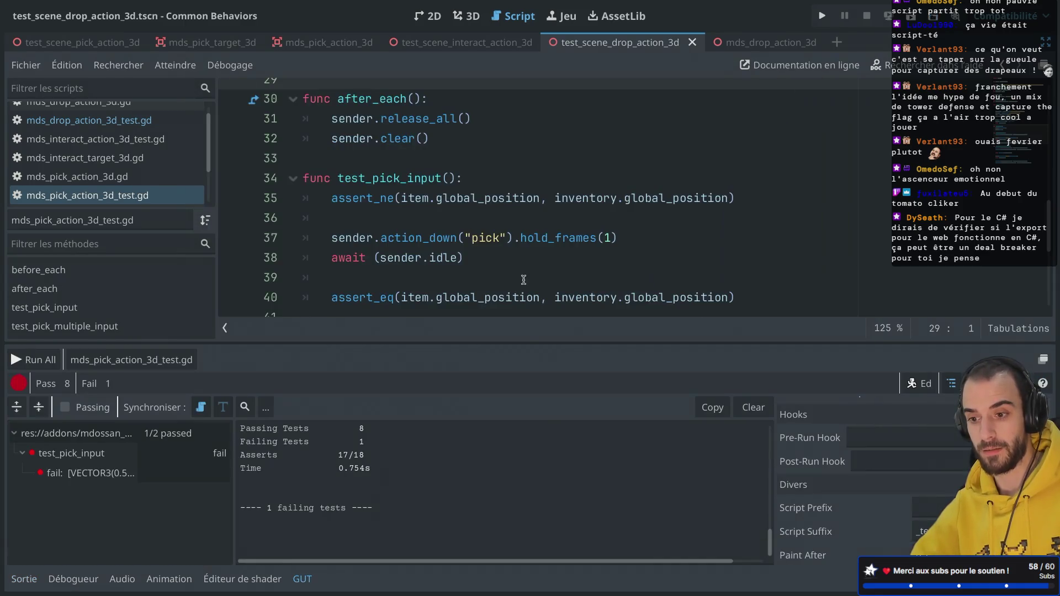
scroll(524, 280, "up", 6)
scroll(524, 280, "down", 5)
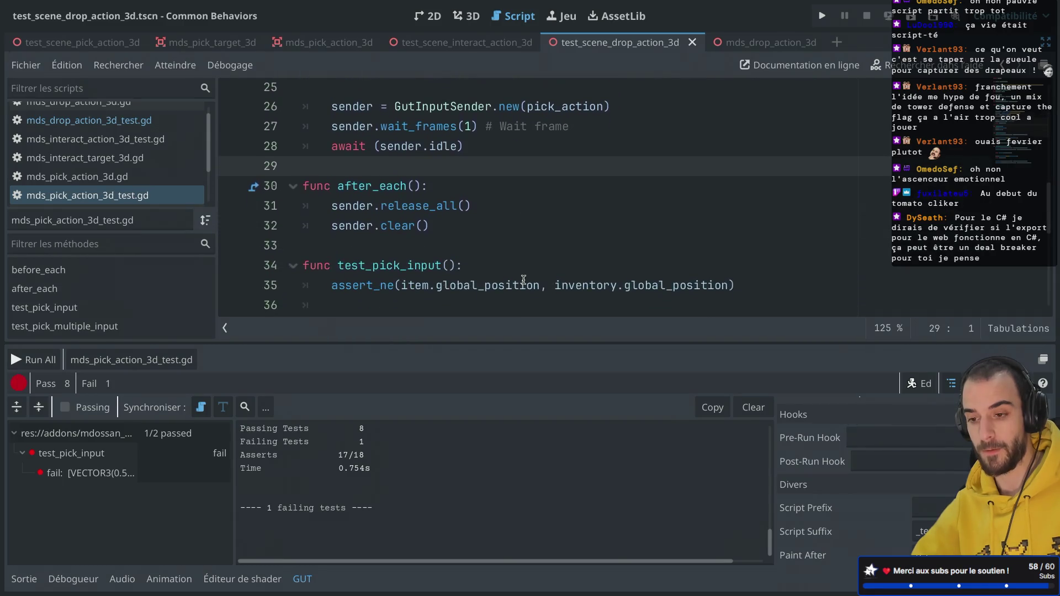
scroll(523, 280, "up", 5)
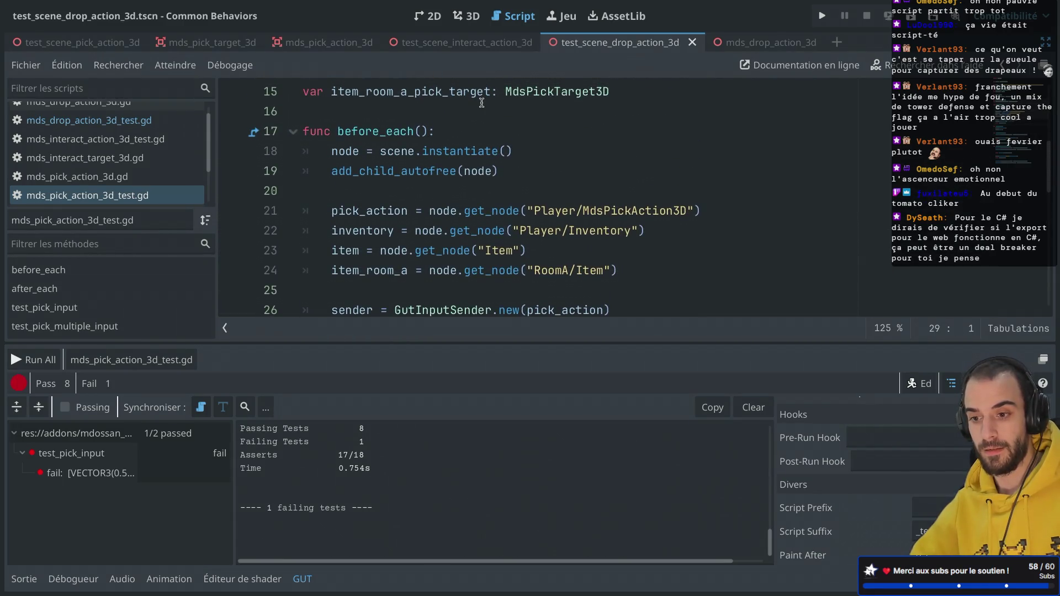
left_click(391, 103)
key("Return")
key("Up")
key("Return")
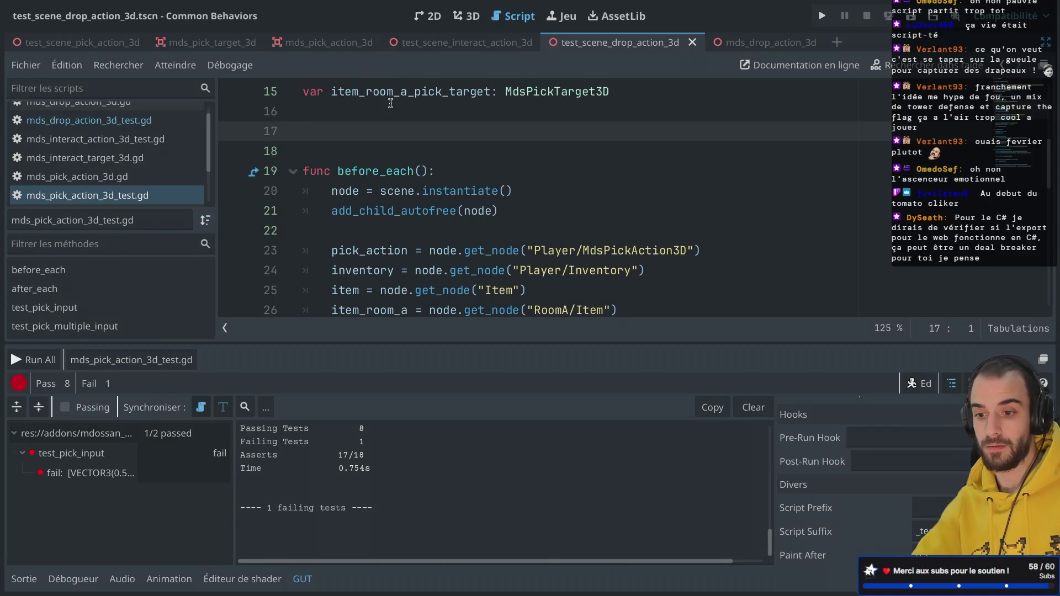
Write a before_all function that awaits get_tree().process_frame
type("func be")
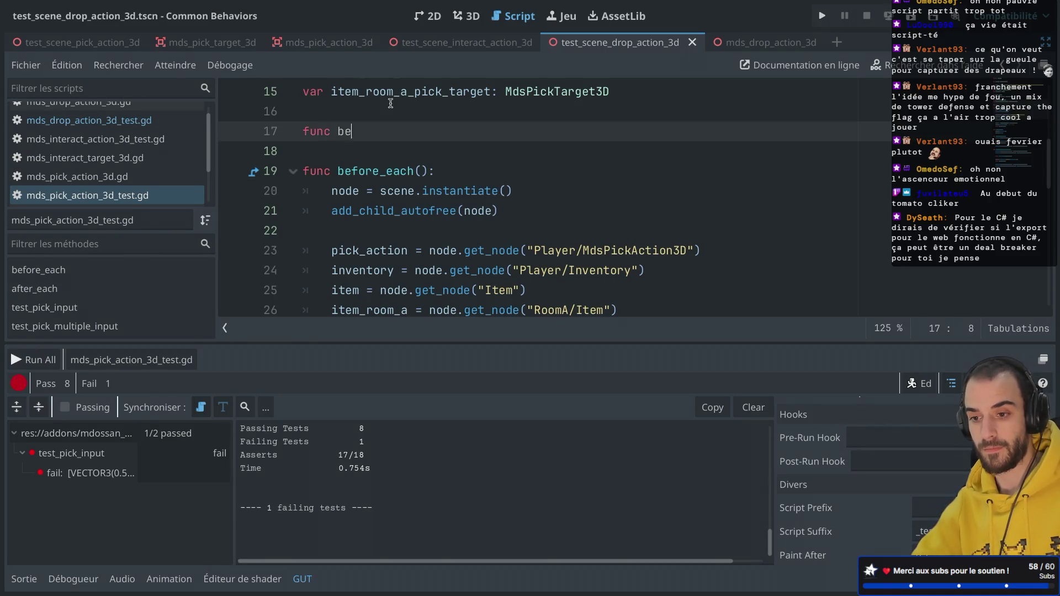
key("Return")
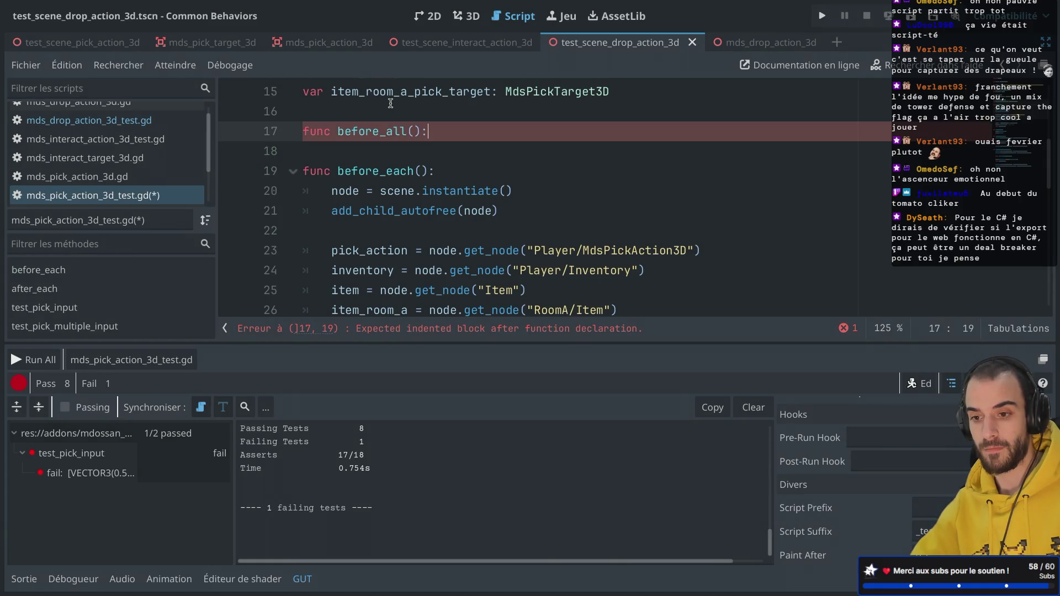
key("Return")
type("a")
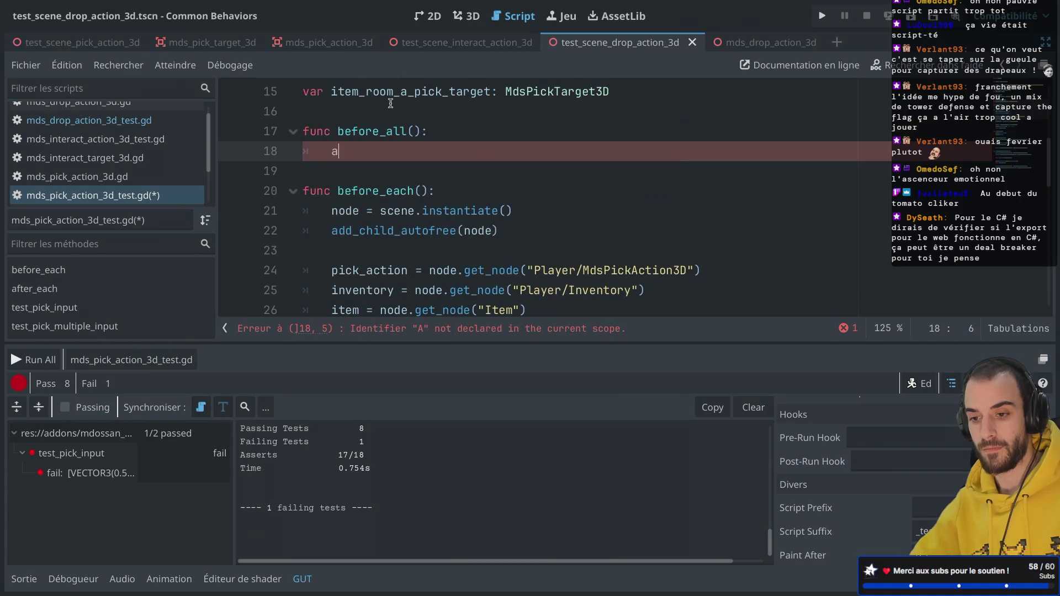
type("wait (get")
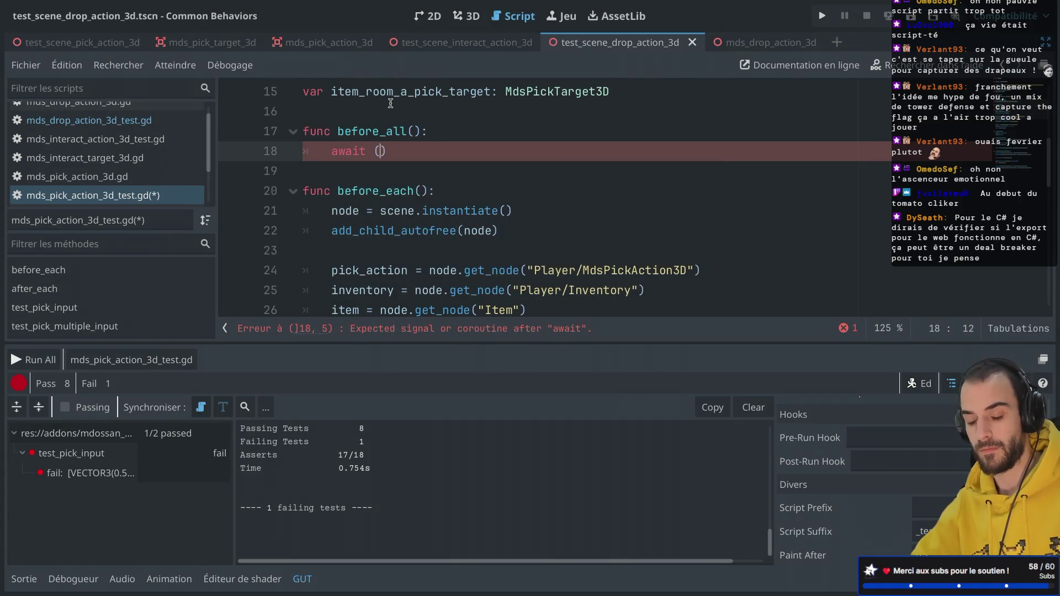
type("_tree().p")
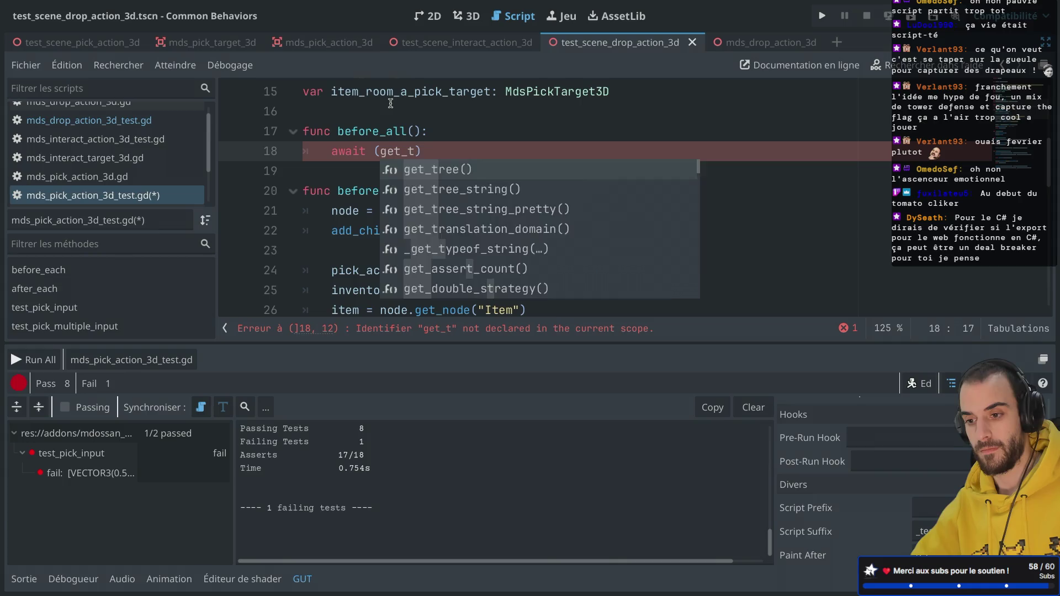
type("ro")
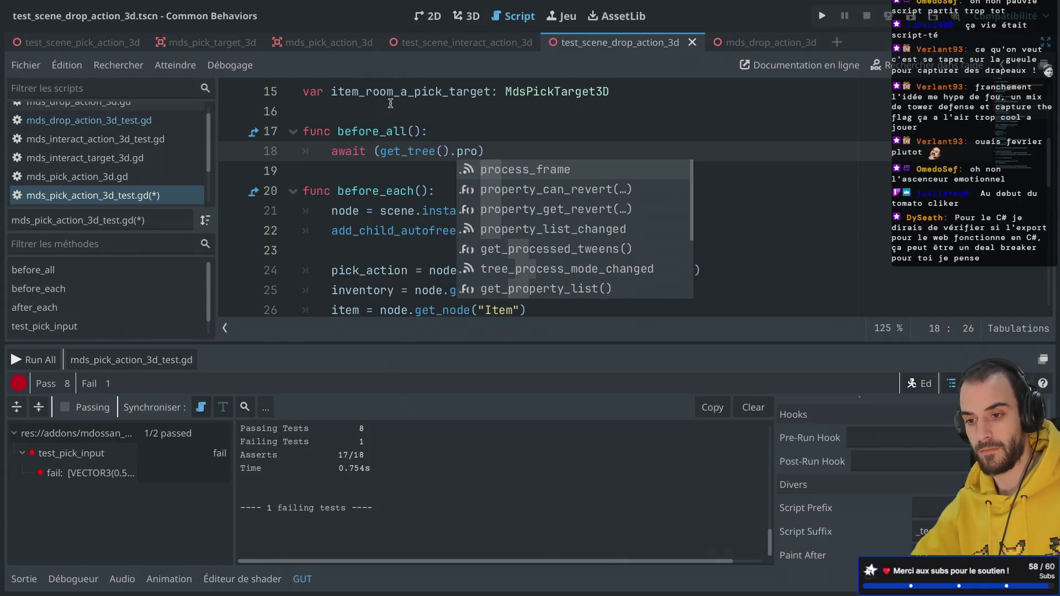
key("Return")
Repeat the await to seven process_frame awaits, save, and rerun the pick test file (0/2)
left_click_drag(570, 161, 567, 138)
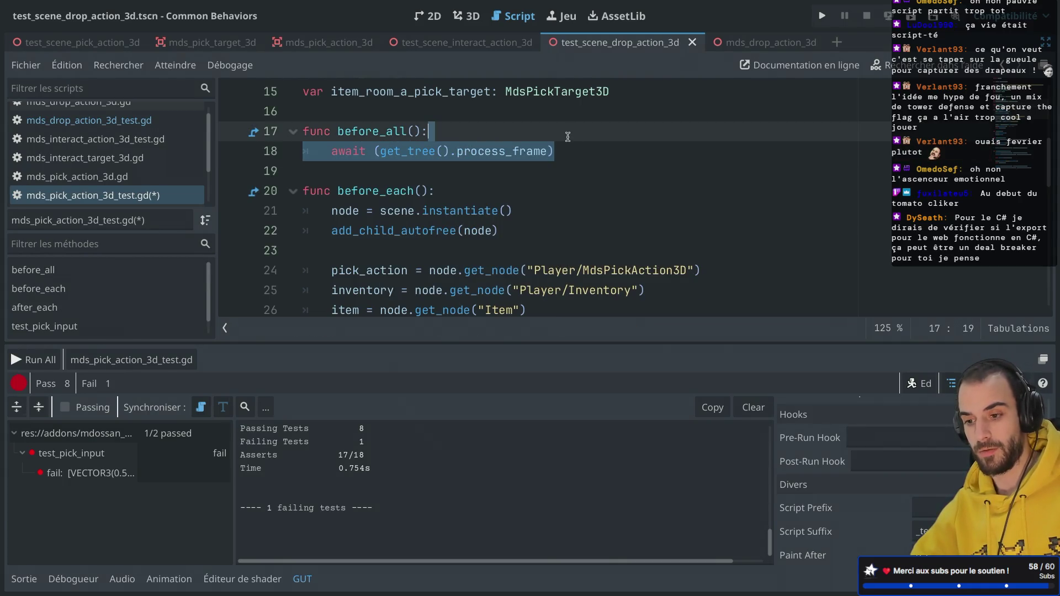
key("ctrl+c")
key("ctrl+v")
key("ctrl+v")
key("ctrl+v")
key("ctrl+v")
key("ctrl+s")
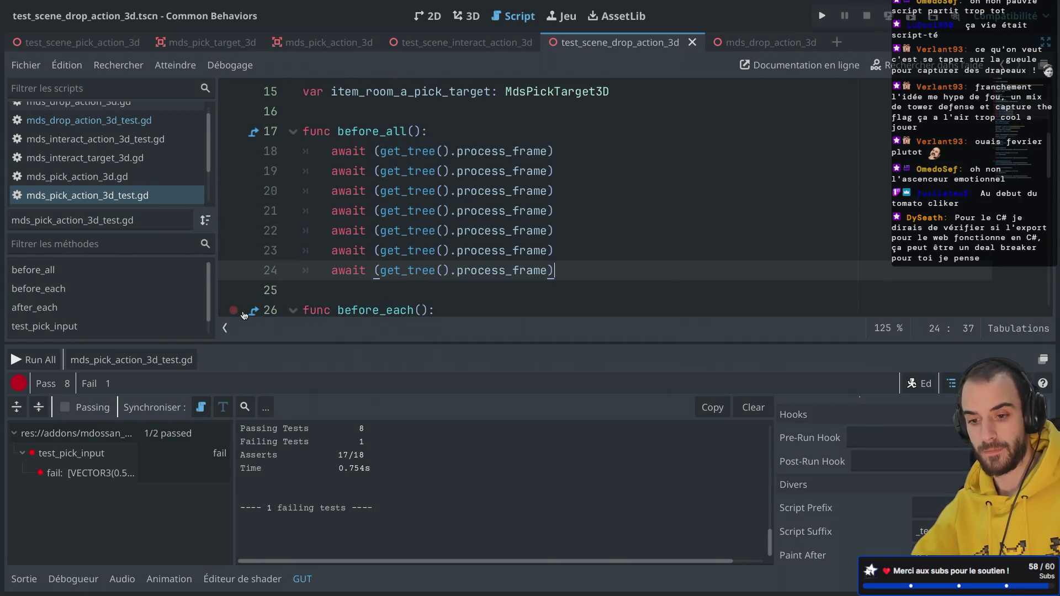
left_click(104, 359)
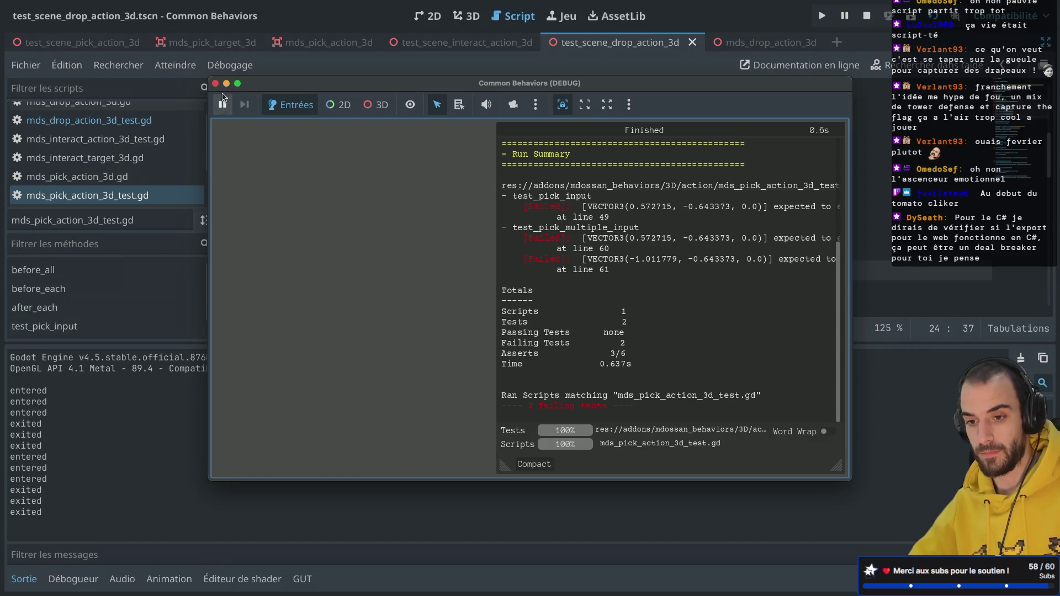
left_click(215, 84)
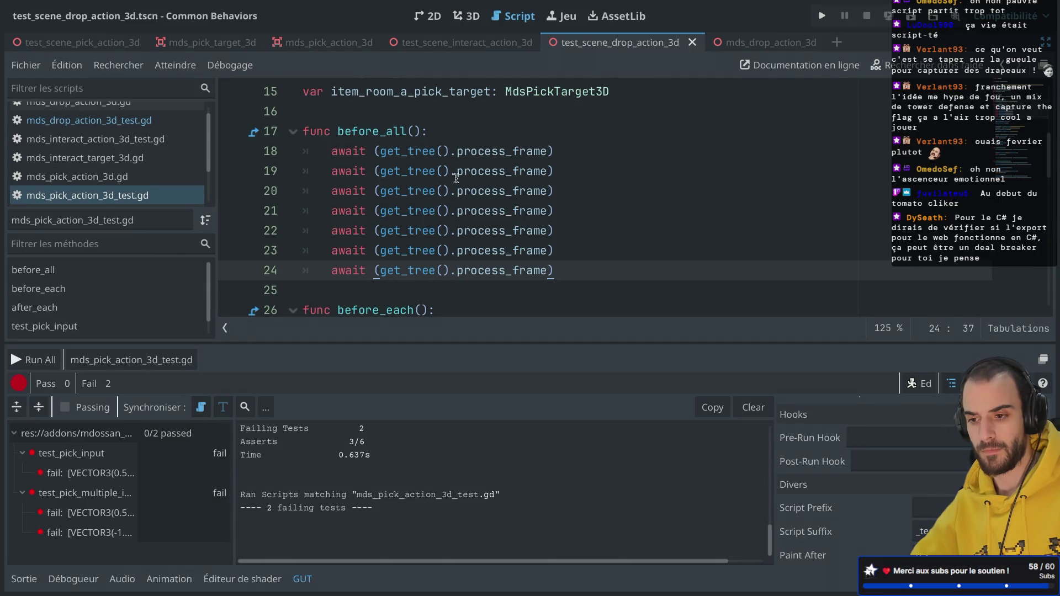
Read the SceneTree process_frame documentation, then return to the pick action test script
left_click(481, 160, "ctrl")
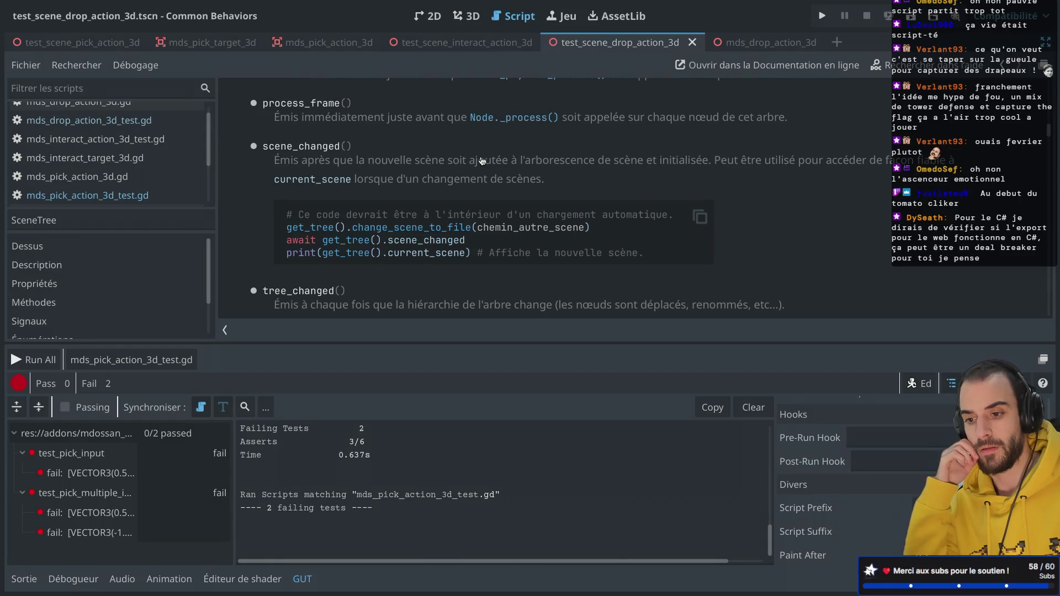
key("alt+Left")
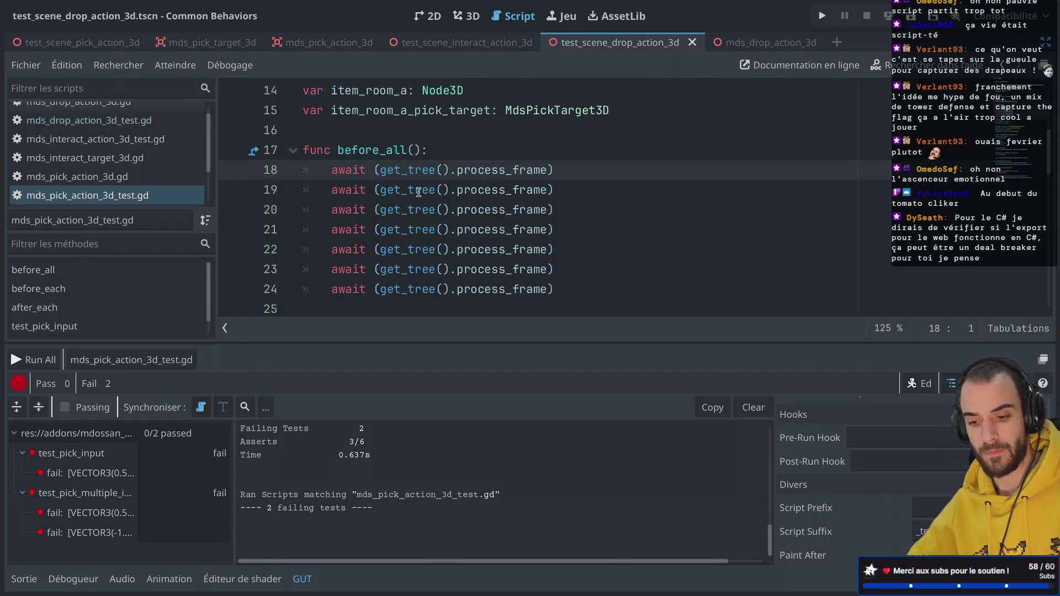
scroll(353, 265, "down", 3)
scroll(363, 258, "down", 3)
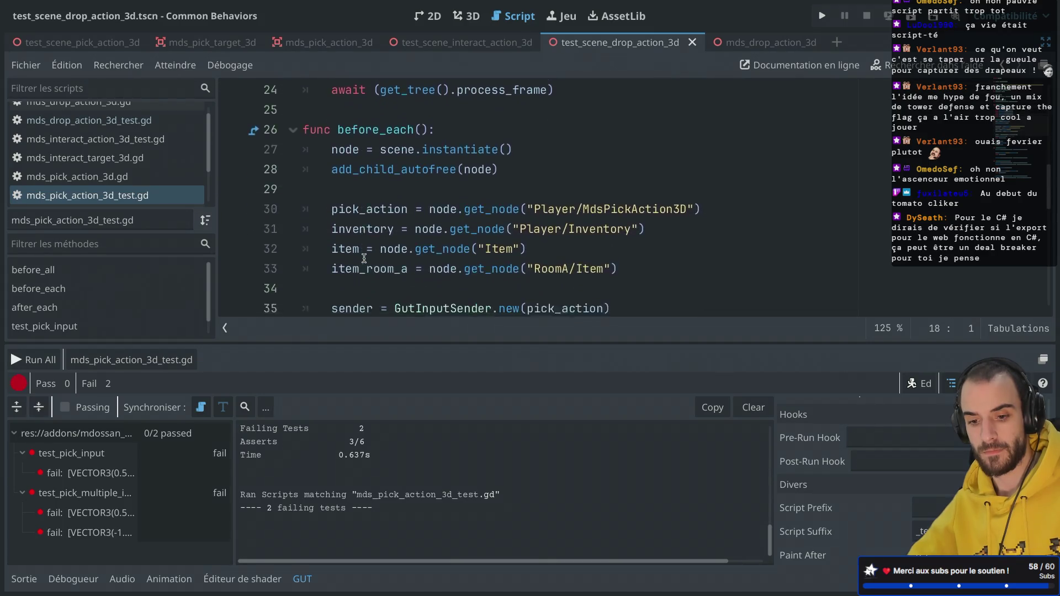
scroll(364, 258, "up", 6)
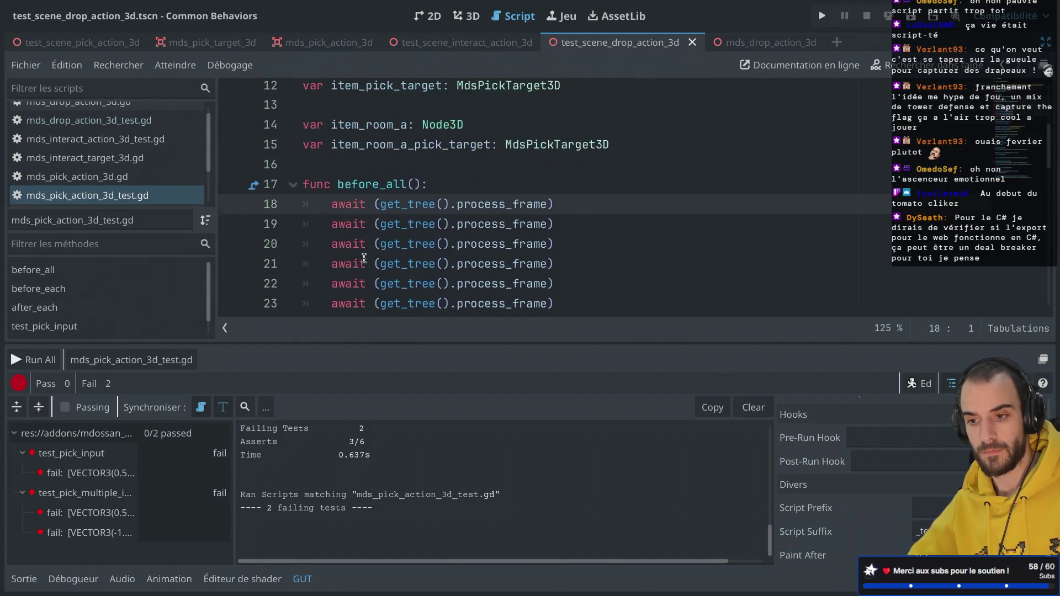
scroll(364, 259, "down", 1)
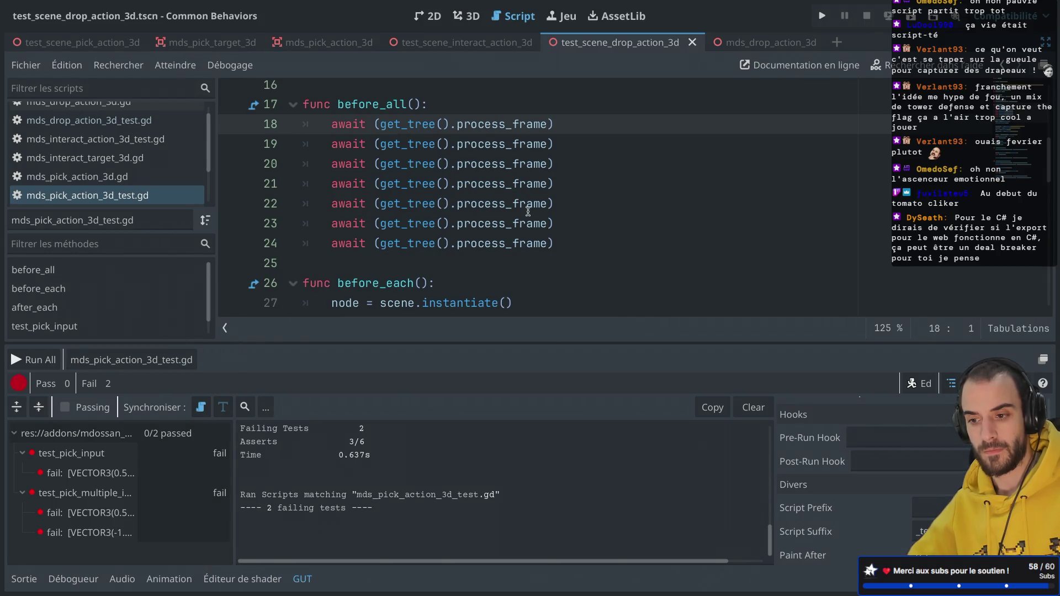
Delete the extra await lines so before_all awaits once, and rerun the pick tests (still 0/2)
left_click_drag(573, 242, 584, 129)
key("BackSpace")
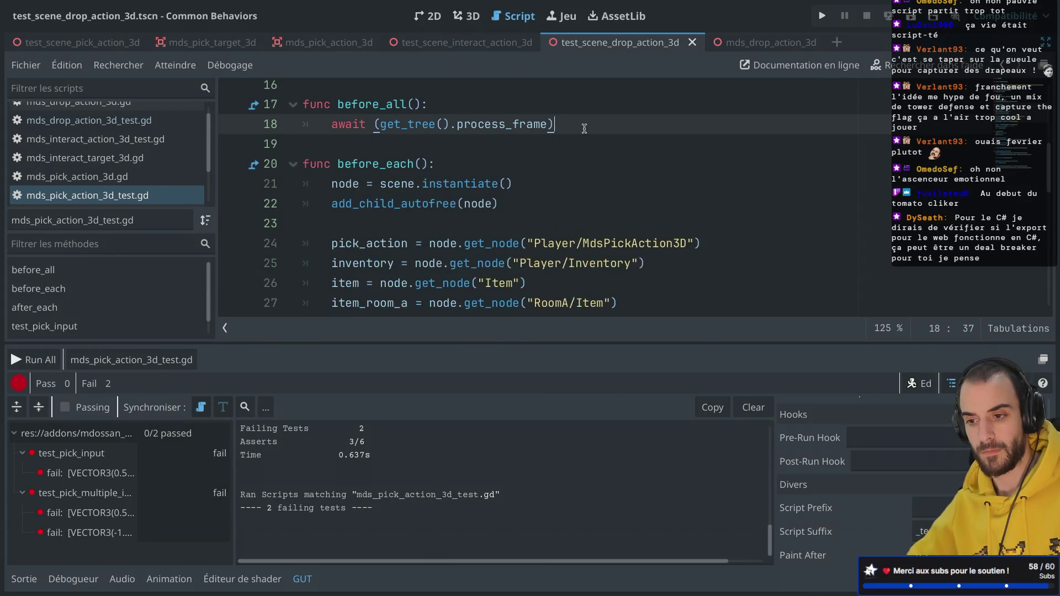
left_click(131, 359)
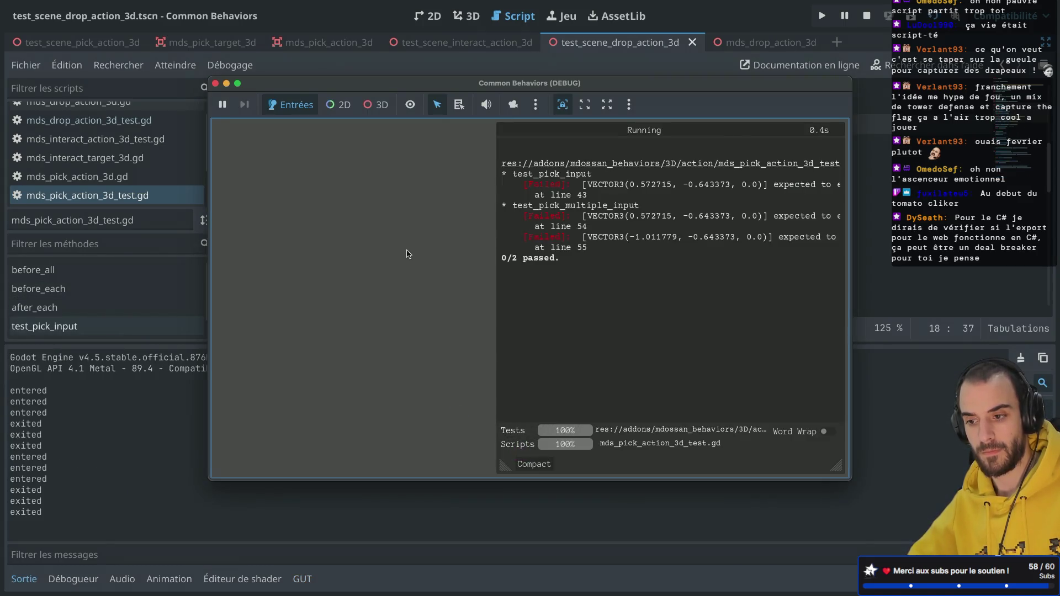
left_click(216, 84)
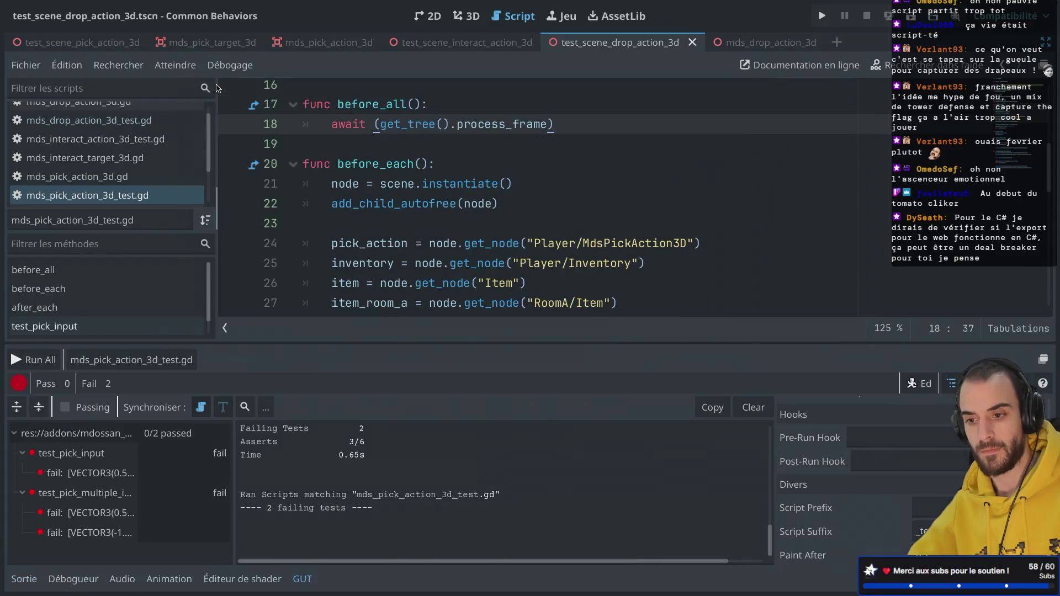
left_click_drag(574, 123, 573, 114)
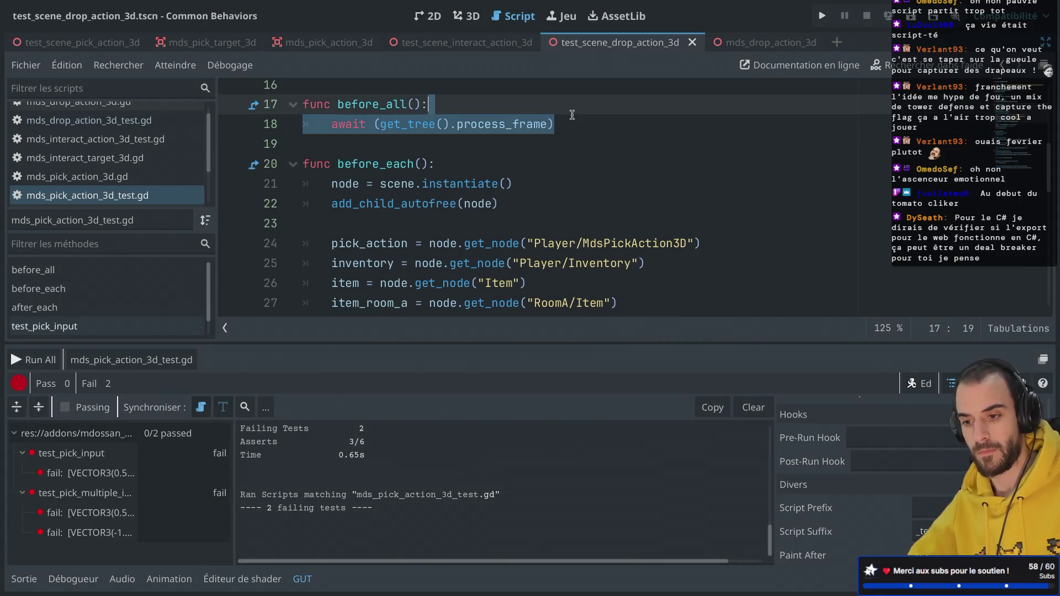
Move the process_frame await line from before_all to the end of before_each, after await (sender.idle)
key("ctrl+x")
scroll(571, 113, "down", 5)
scroll(571, 113, "up", 2)
left_click(492, 192)
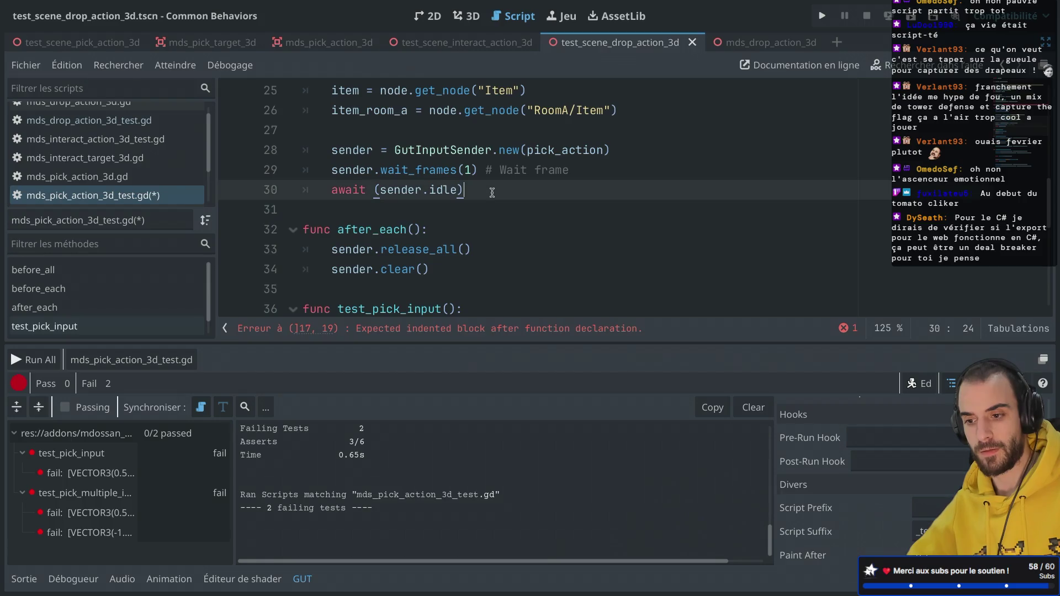
key("Return")
key("ctrl+v")
key("Up")
key("BackSpace")
key("BackSpace")
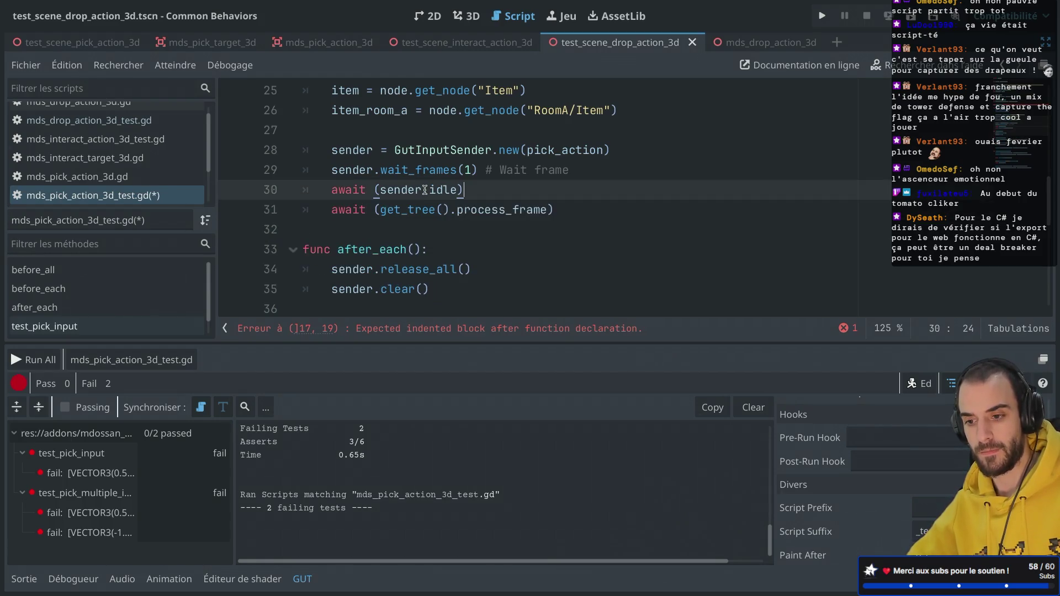
Run the pick action tests, then delete the now-empty before_all declaration that caused a parse error
key("ctrl+shift+r")
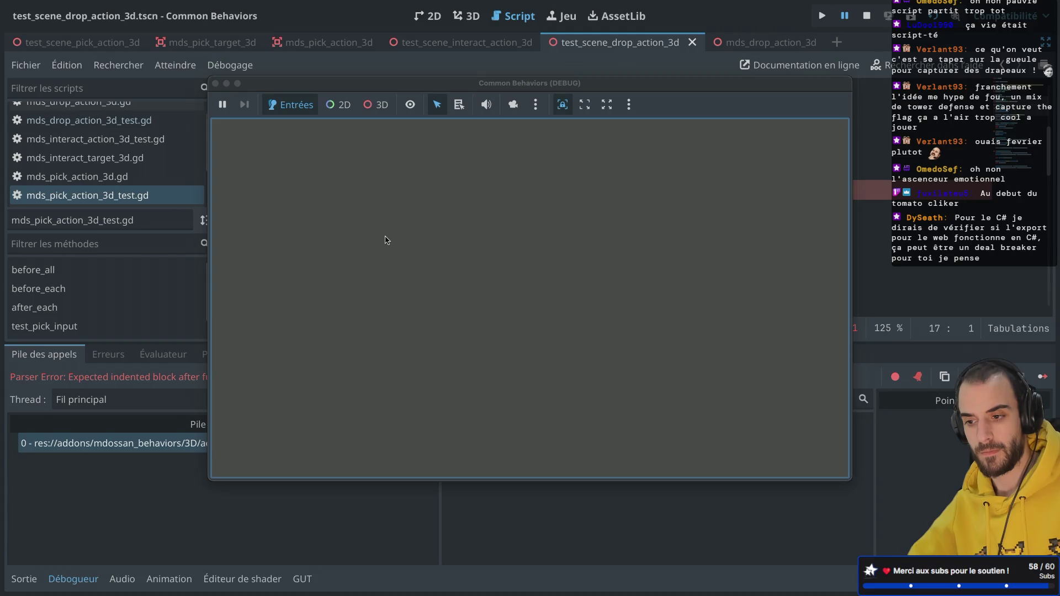
left_click(216, 83)
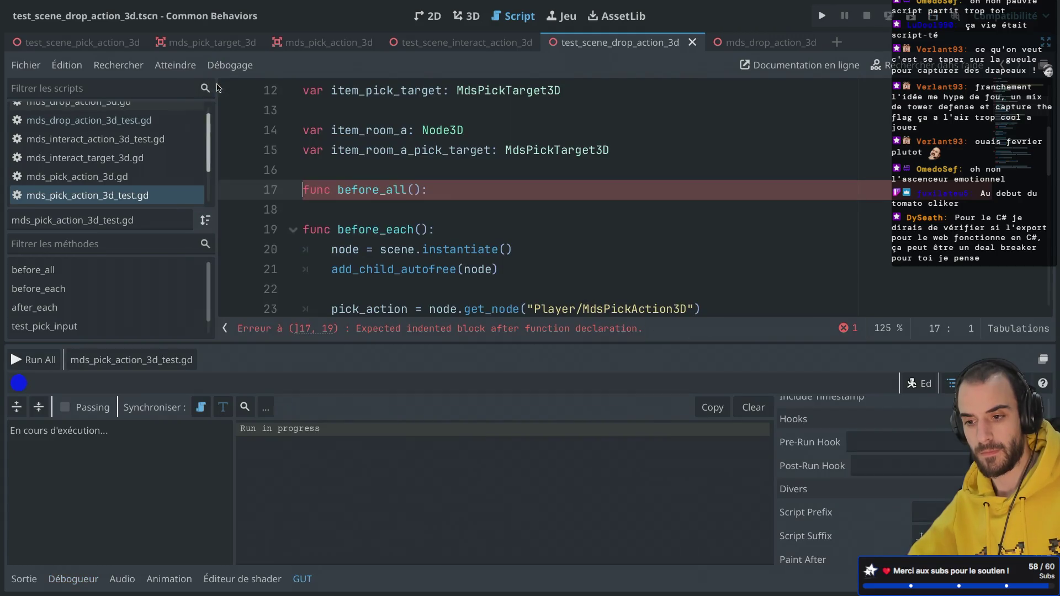
triple_click(418, 190)
key("BackSpace")
key("BackSpace")
Rerun the pick action test script, confirm both pick tests pass, then launch Run All
left_click(171, 356)
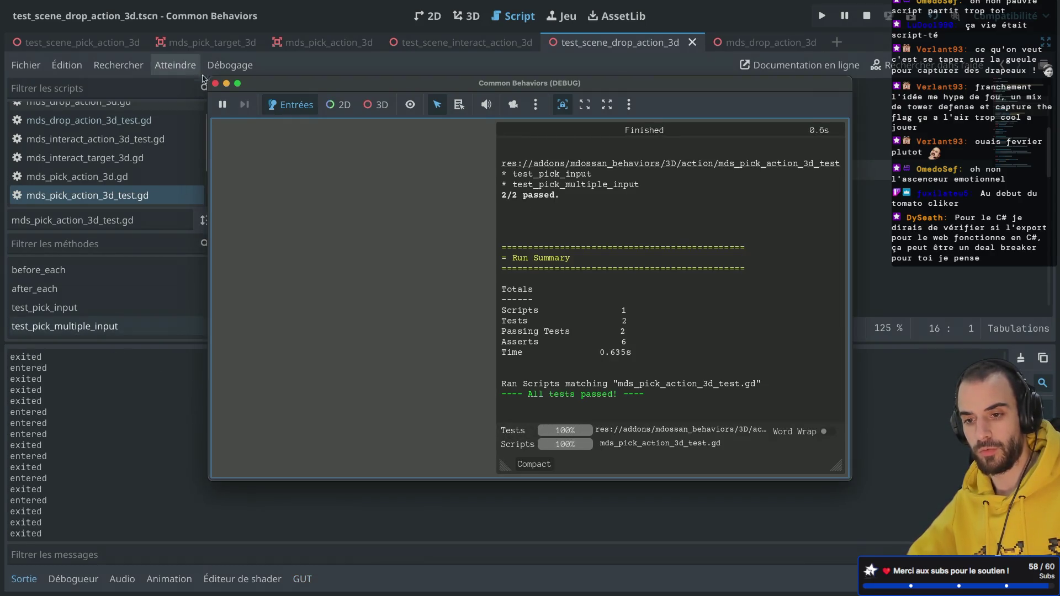
left_click(216, 84)
scroll(412, 217, "down", 4)
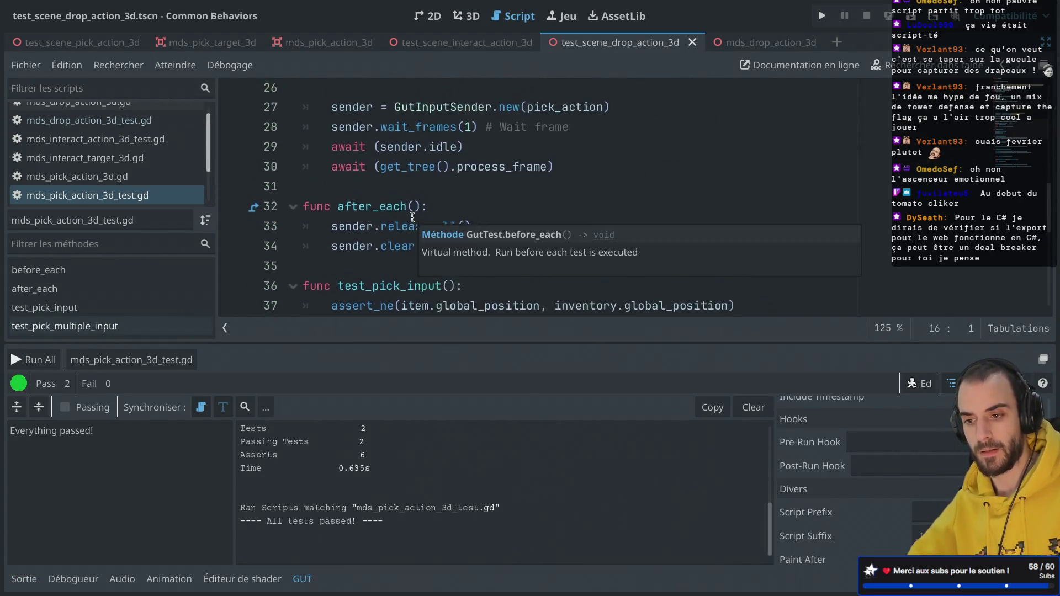
scroll(412, 217, "up", 1)
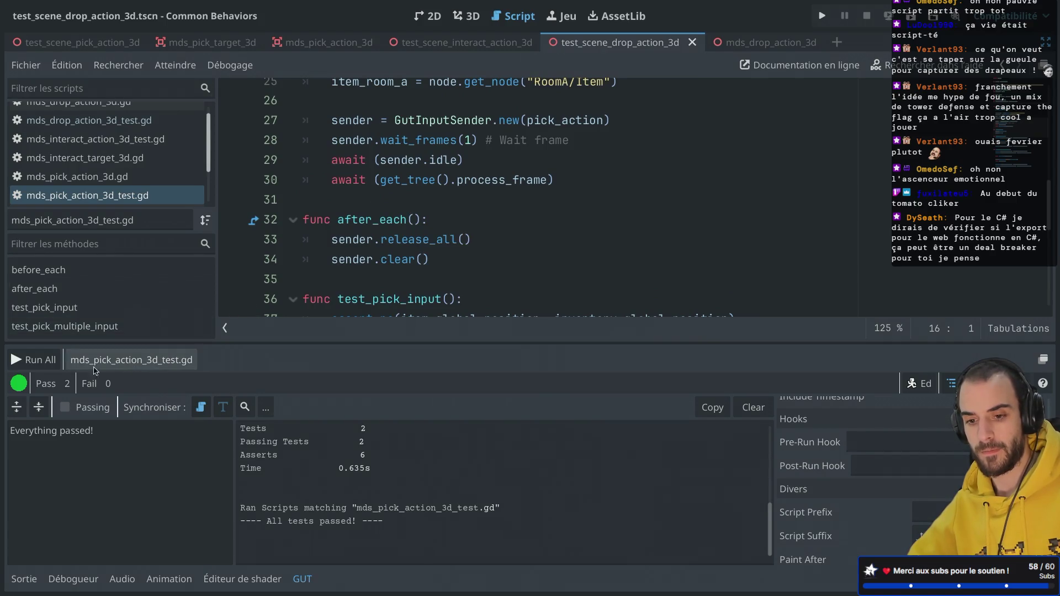
left_click(34, 359)
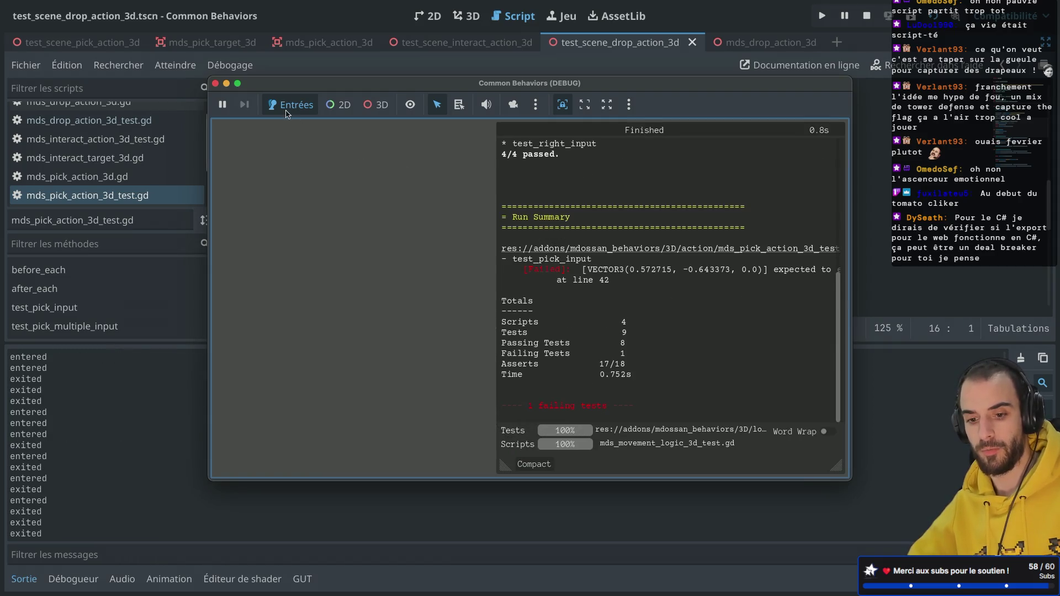
Close the run window after the 8/9 result with test_pick_input failing, and rerun the full suite
left_click(215, 84)
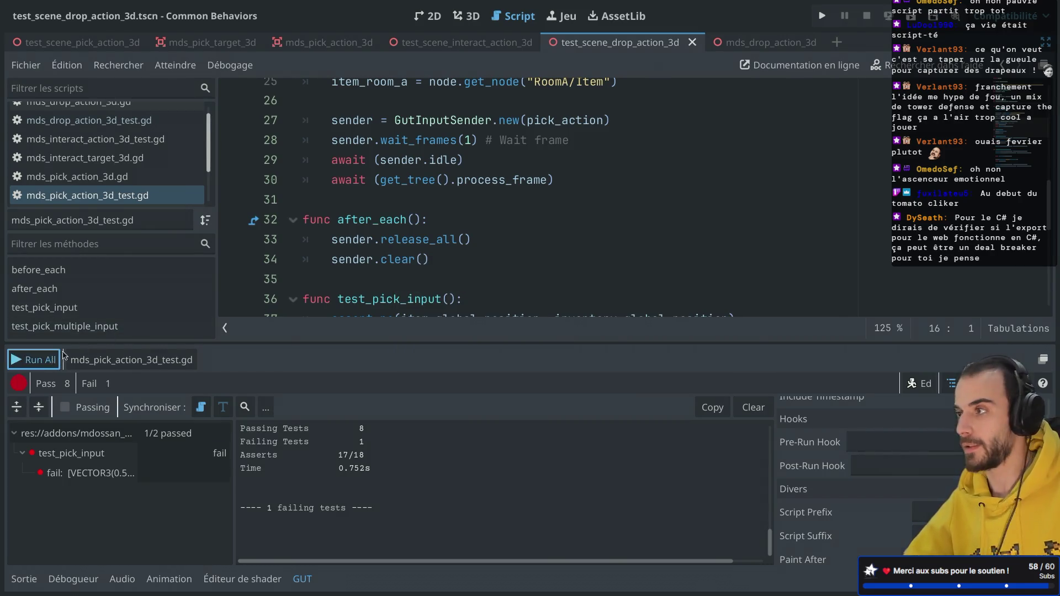
left_click(34, 360)
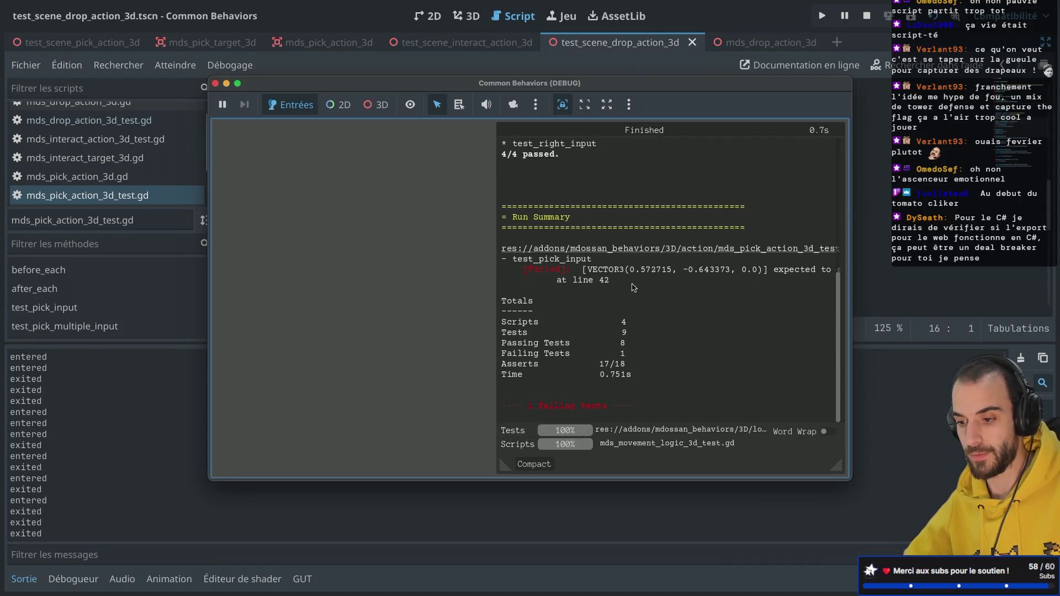